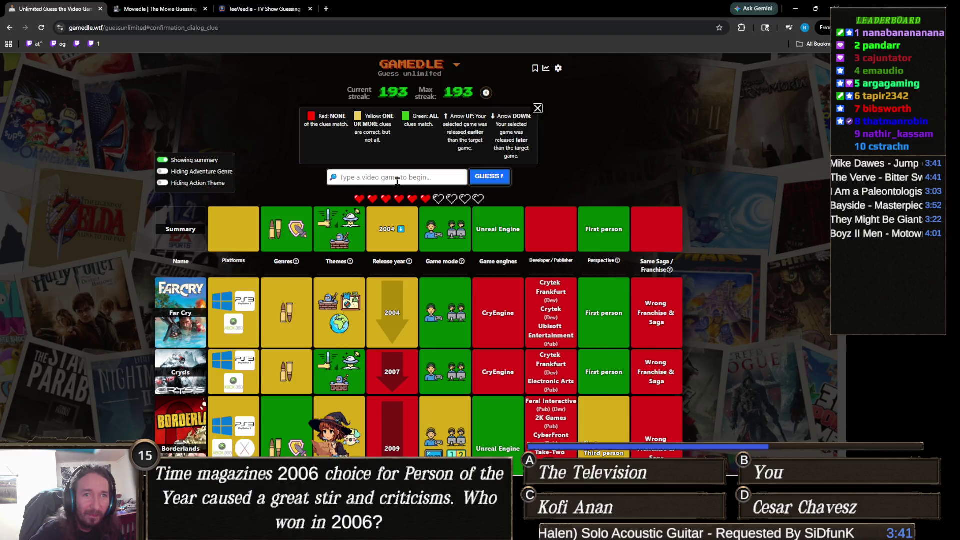
- Guess Deus Ex (2000) in Gamedle, turning every column green and reaching a 194 streak
left_click(398, 177)
type("deus ex")
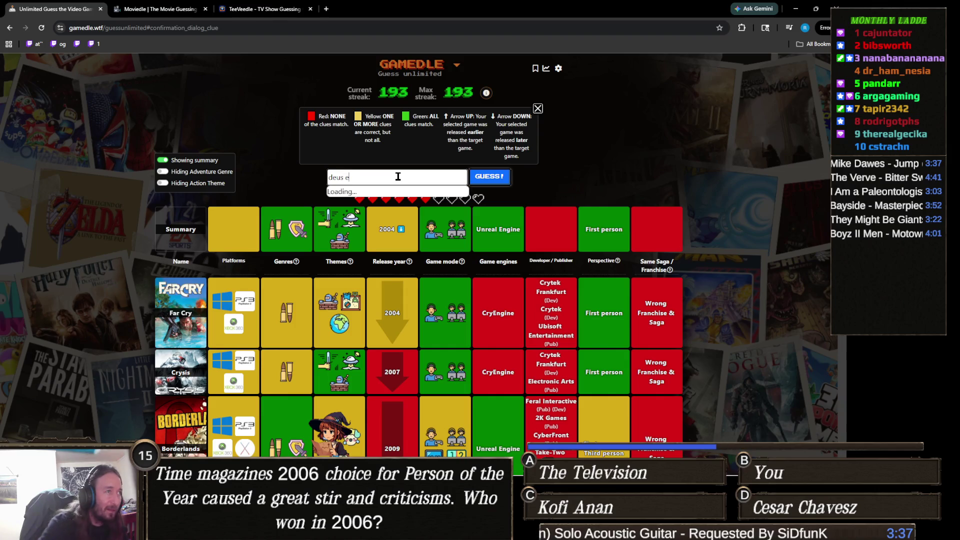
left_click(395, 194)
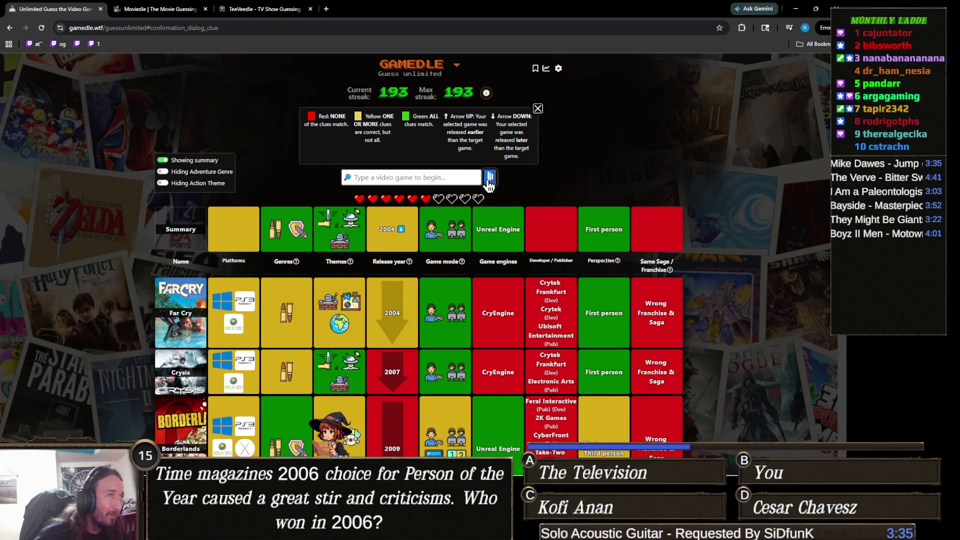
left_click(486, 179)
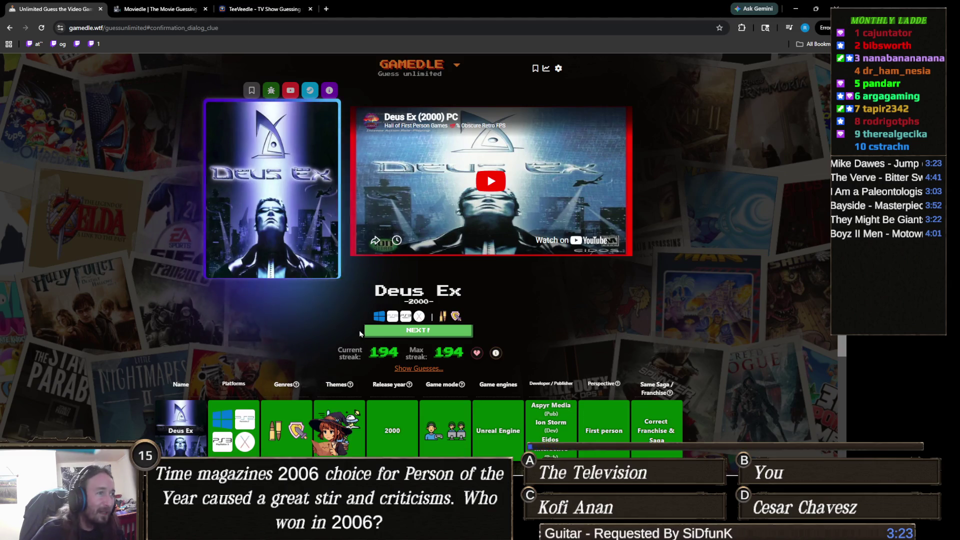
scroll(380, 300, "down", 3)
scroll(404, 331, "up", 3)
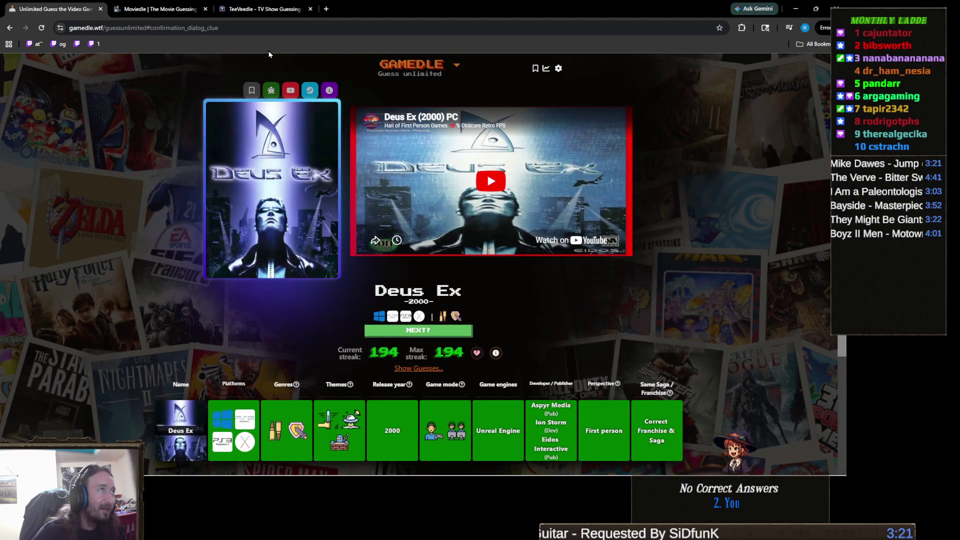
- Switch to TeeVeedle and start a new show puzzle after the Archer result
left_click(259, 10)
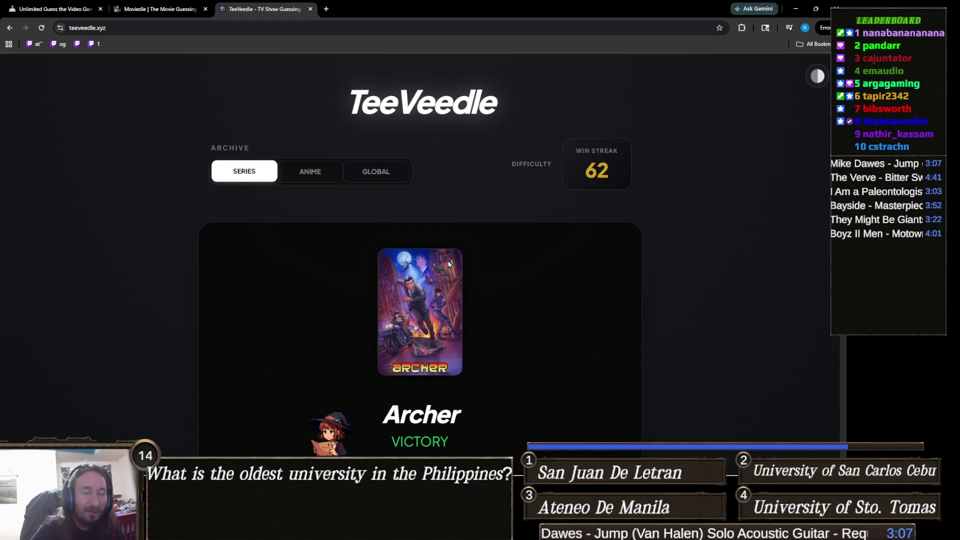
scroll(477, 284, "down", 4)
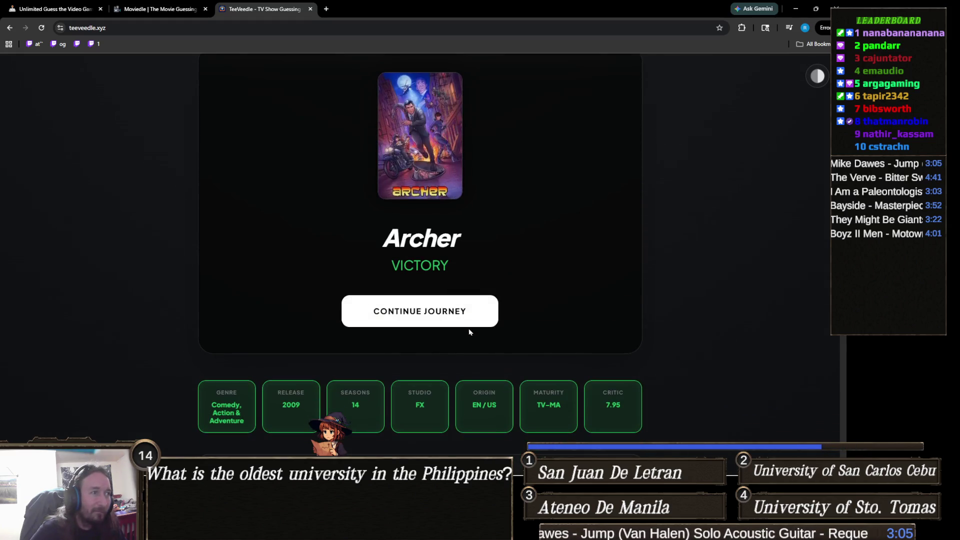
scroll(450, 324, "up", 3)
scroll(451, 324, "down", 2)
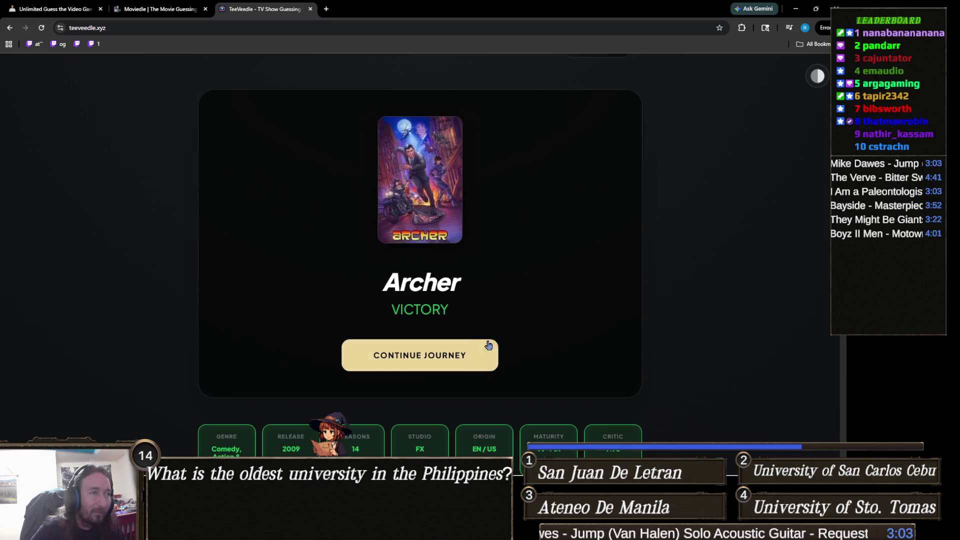
left_click(440, 362)
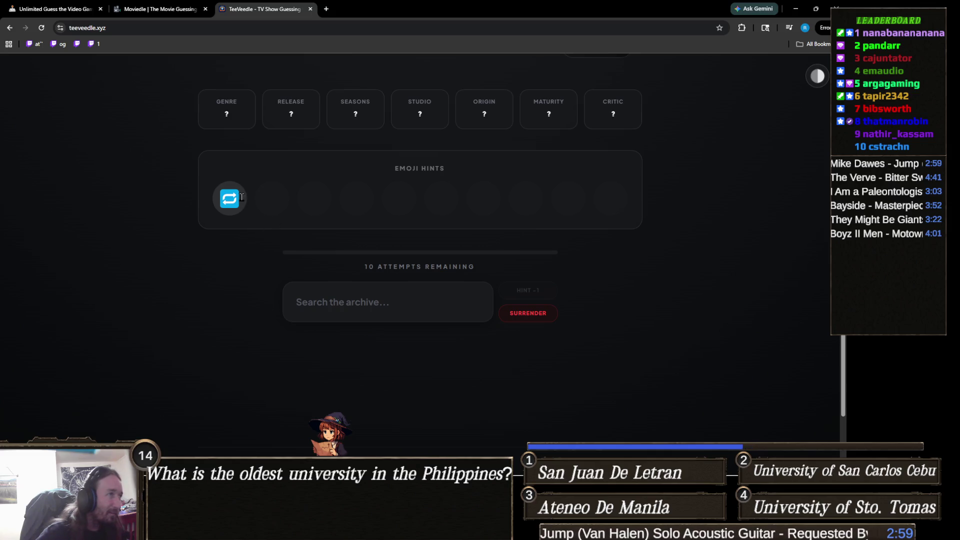
- Solve the puzzle with Russian Doll, then move on to a fresh puzzle
left_click(403, 299)
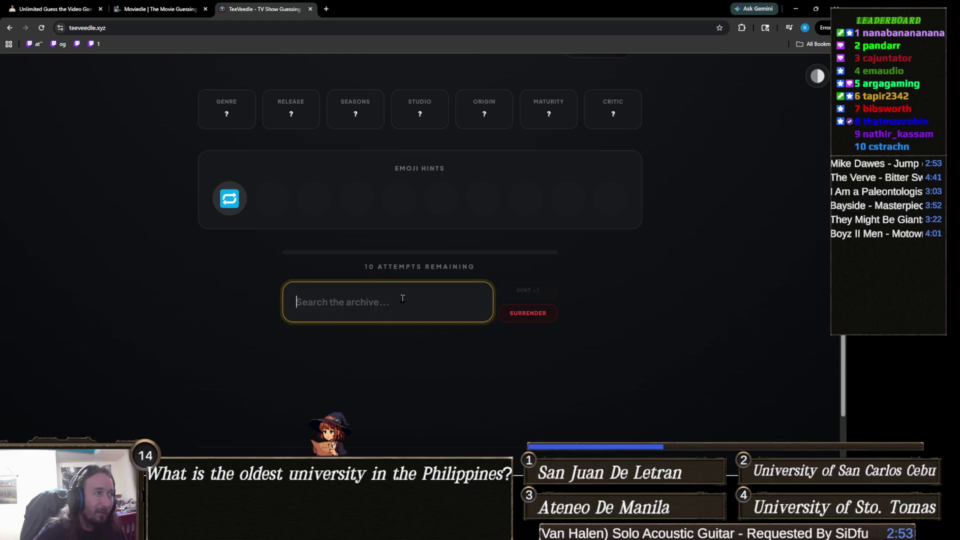
type("russia")
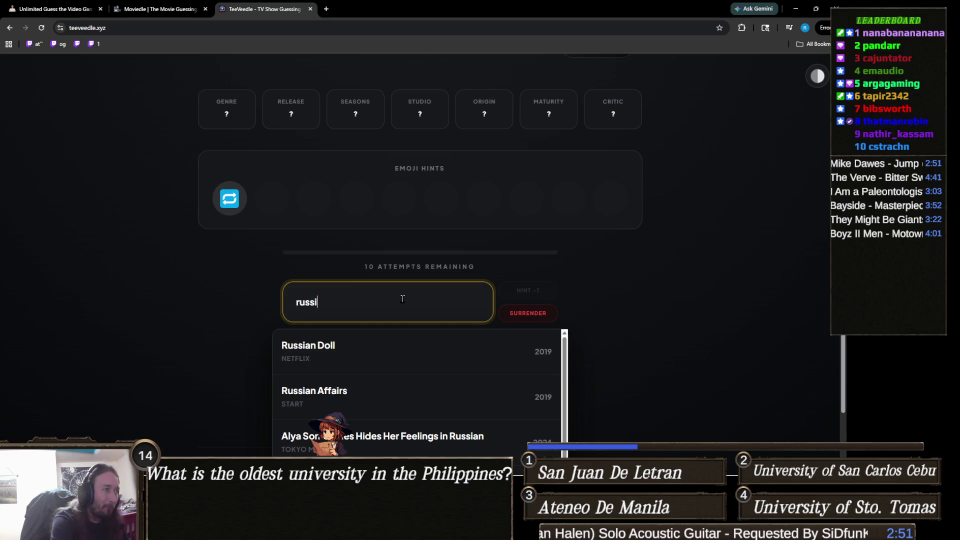
left_click(428, 343)
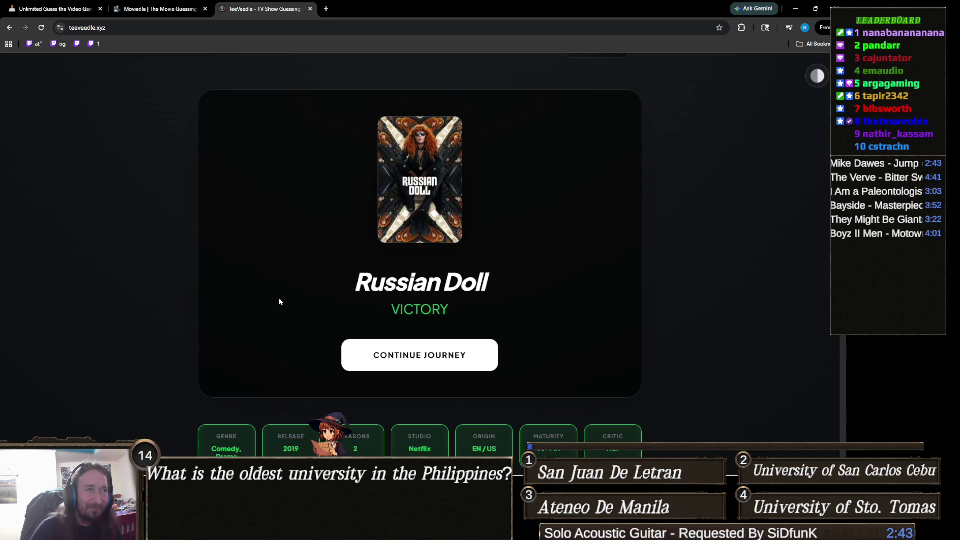
left_click(384, 353)
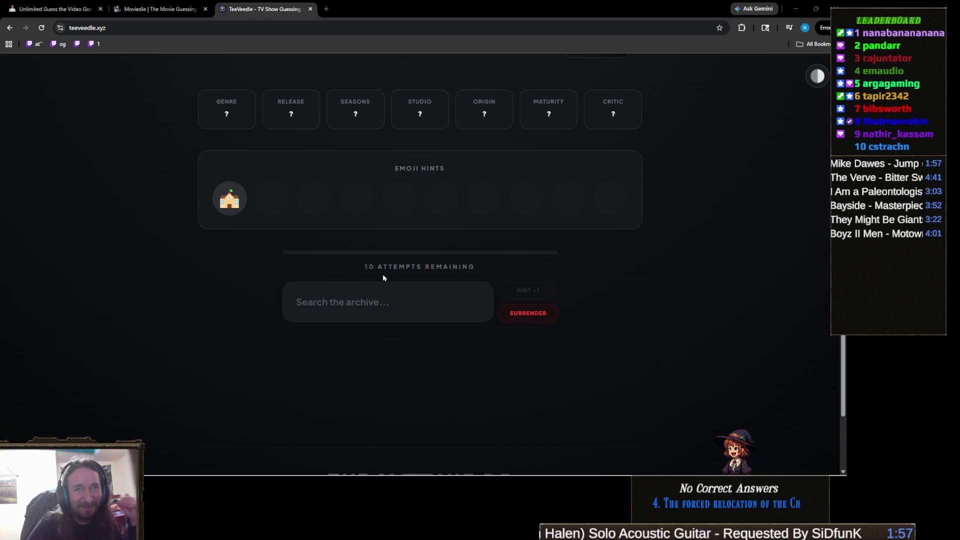
left_click(399, 298)
type("abb")
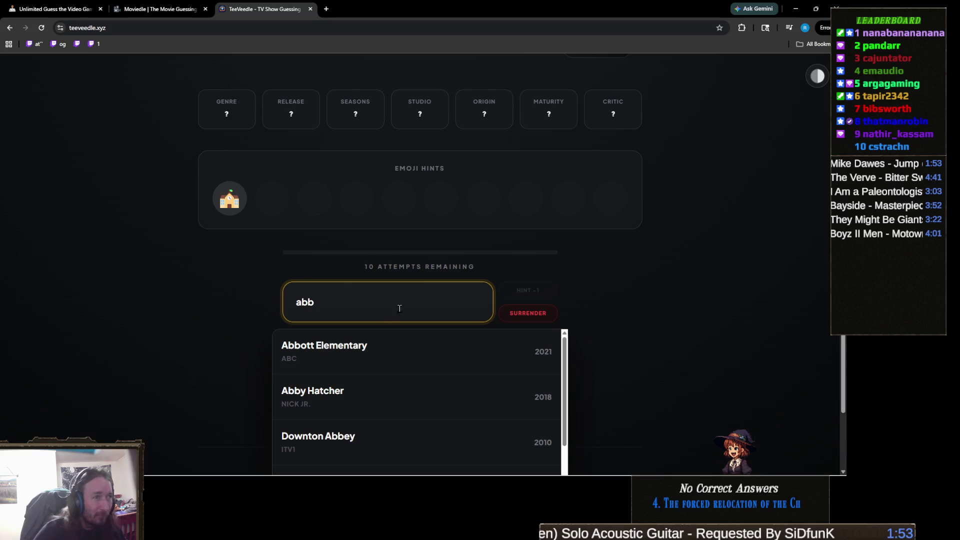
- Guess Abbott Elementary, Sex Education and Boston Public in turn
left_click(376, 340)
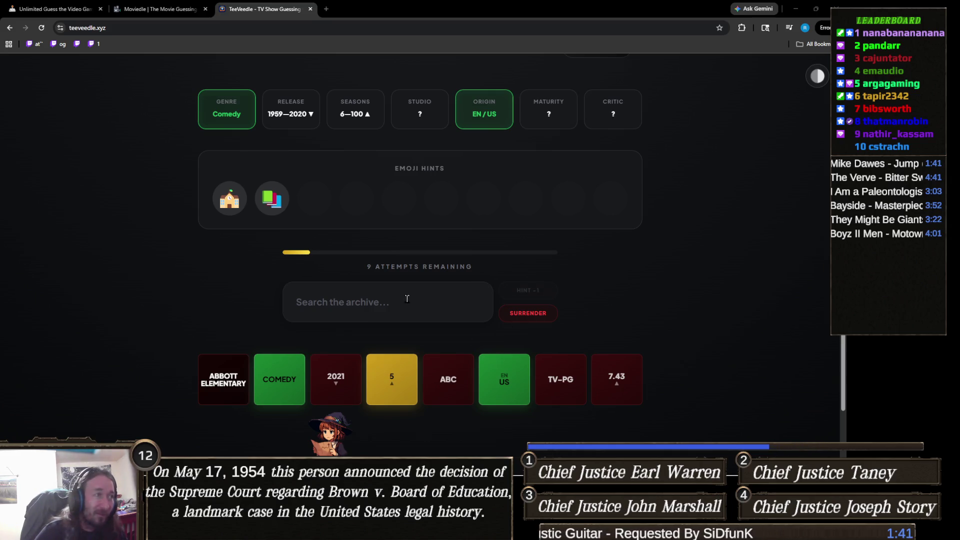
left_click(370, 294)
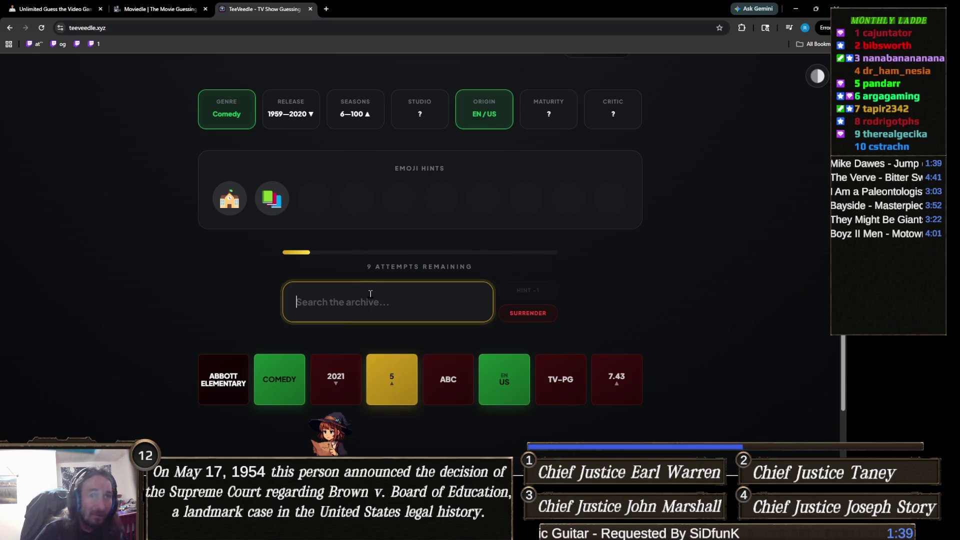
type("sex")
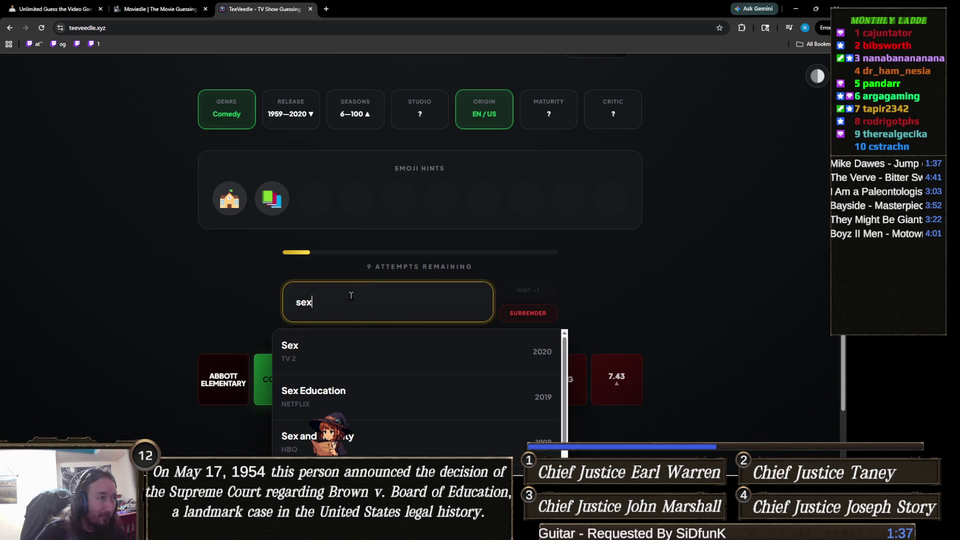
type(" e")
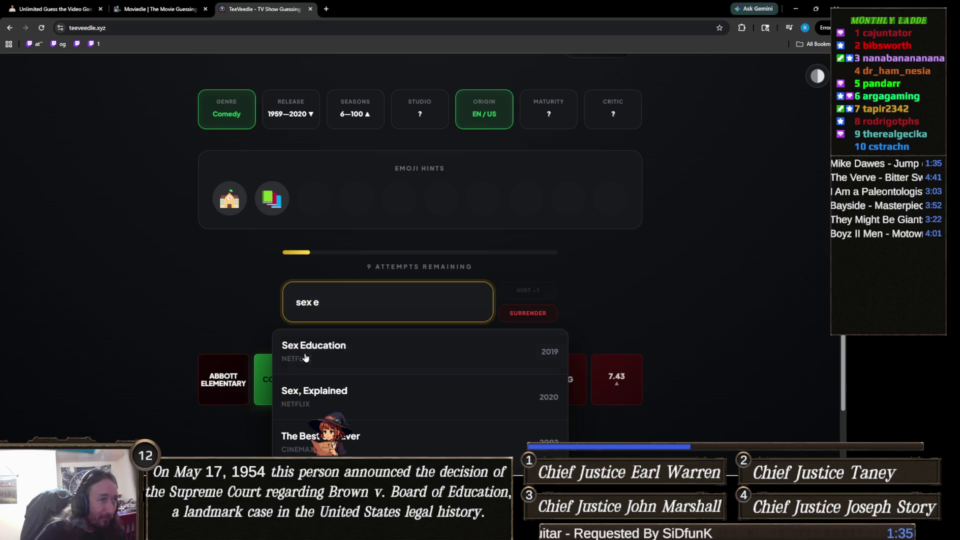
left_click(325, 354)
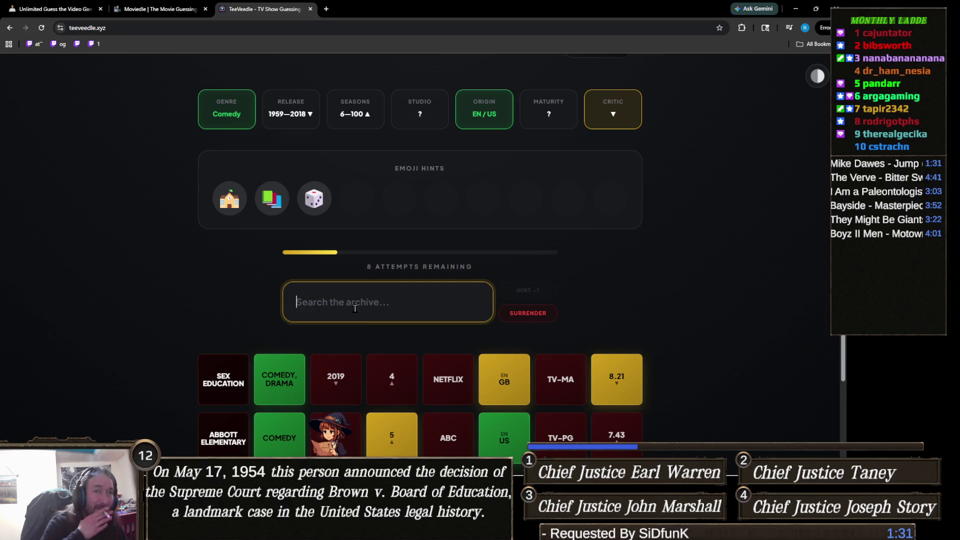
type("bos")
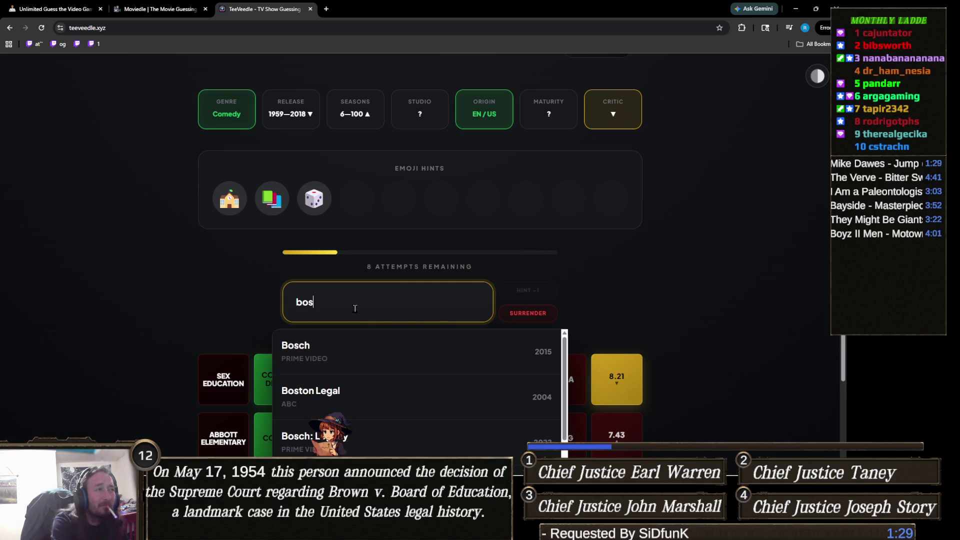
type("ton pu")
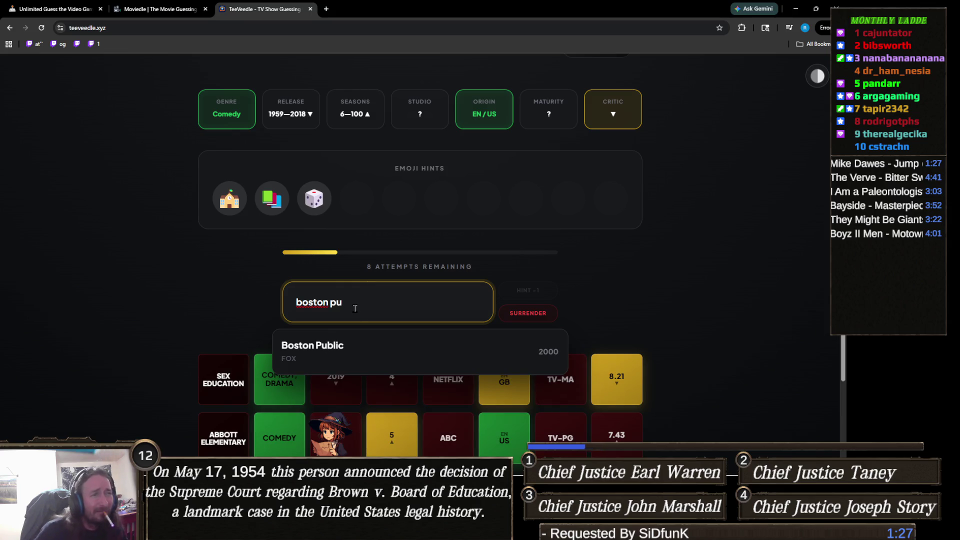
left_click(362, 346)
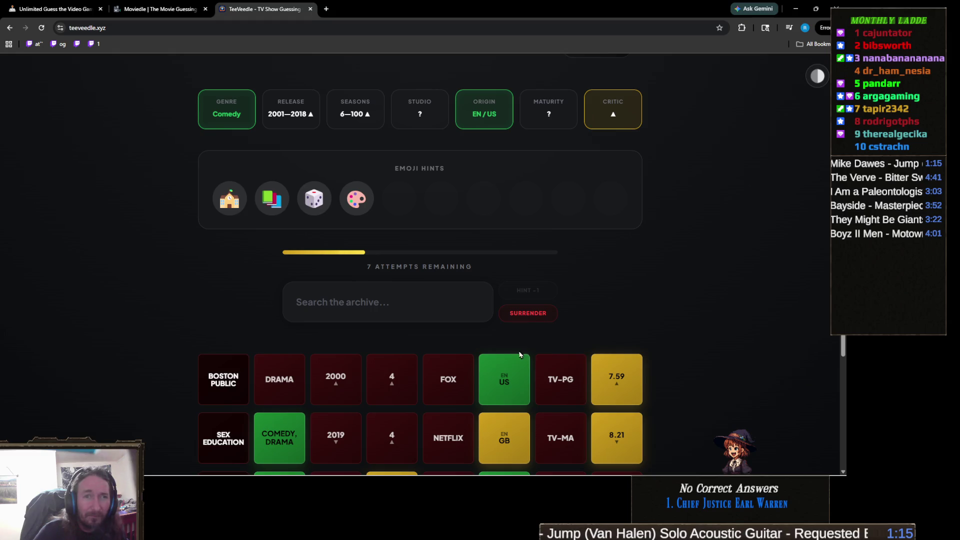
- Guess The Unaware Atelier Meister, then reveal the text hint with HINT -1
left_click(378, 298)
type("cluele")
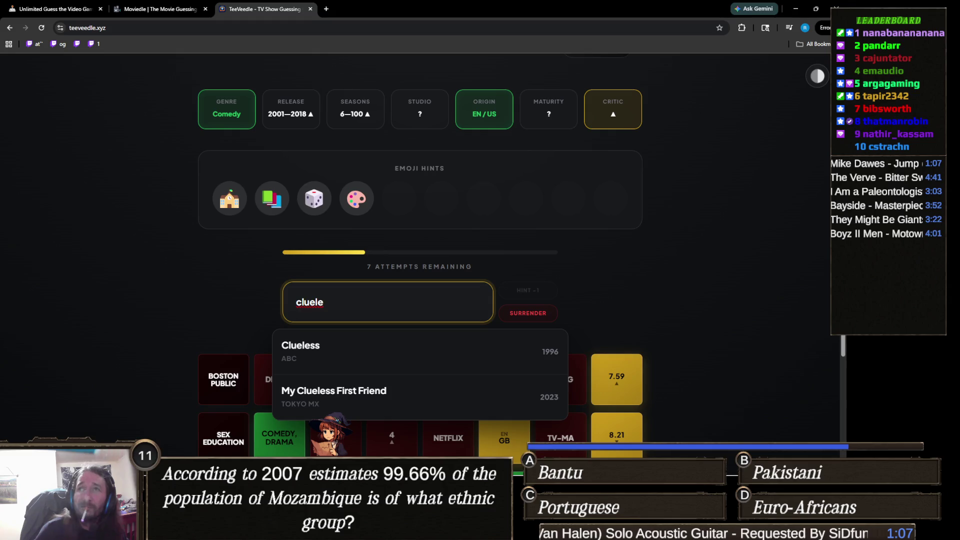
double_click(338, 290)
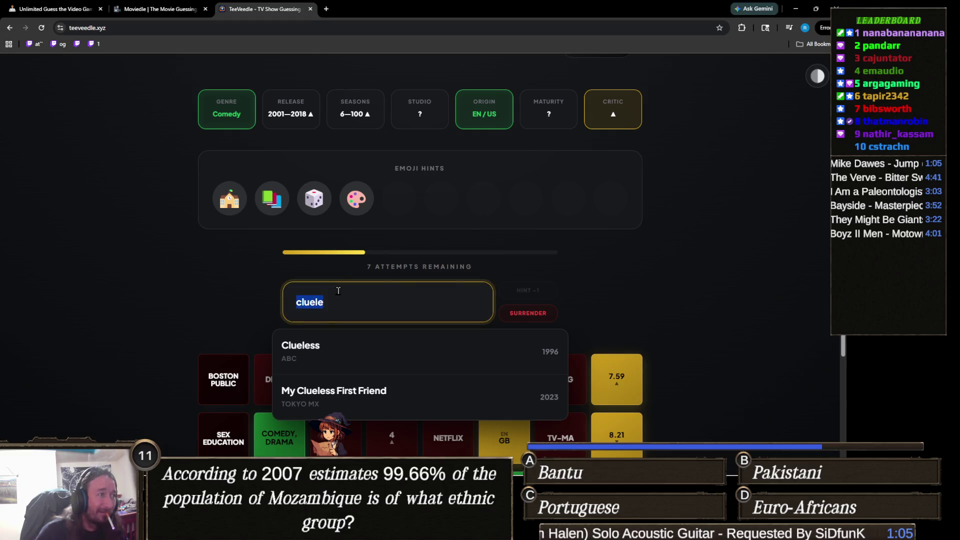
type("aware")
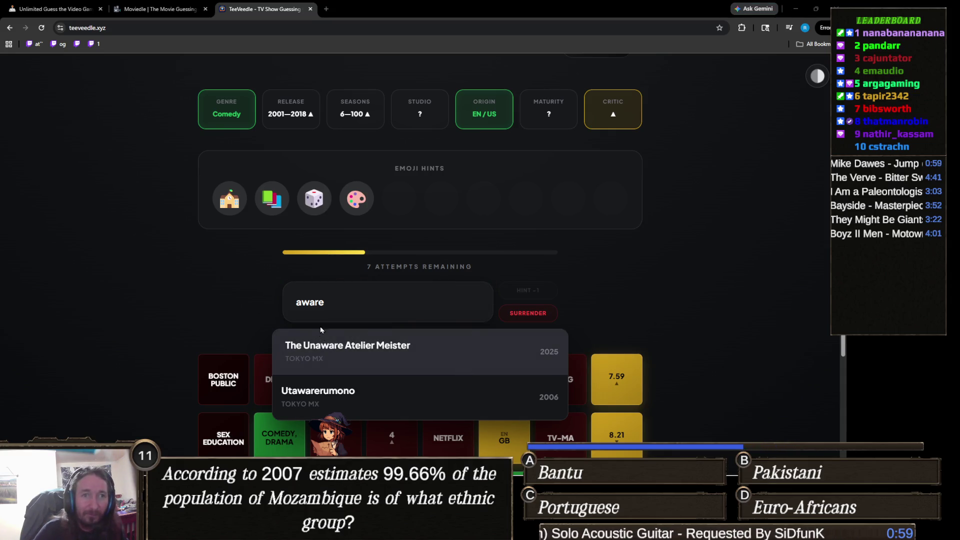
left_click(355, 341)
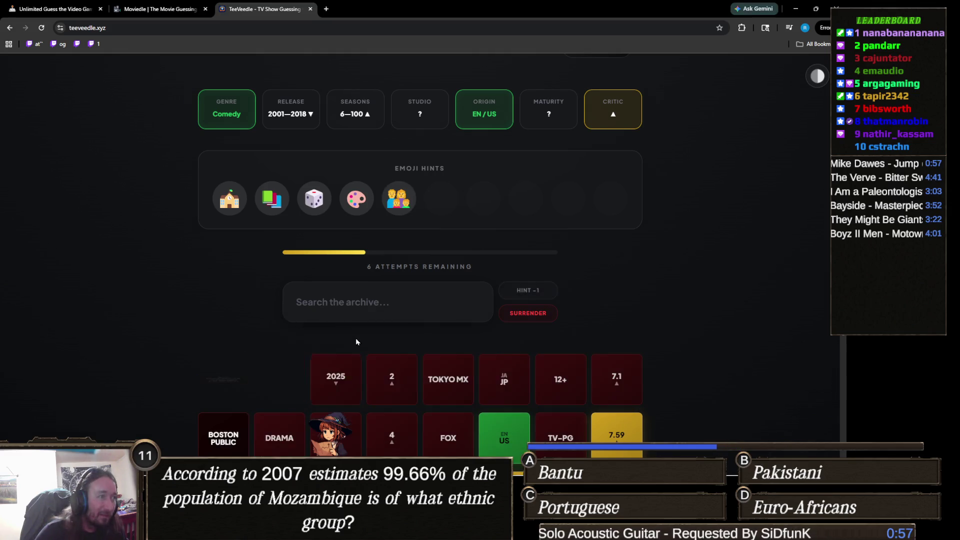
left_click(342, 310)
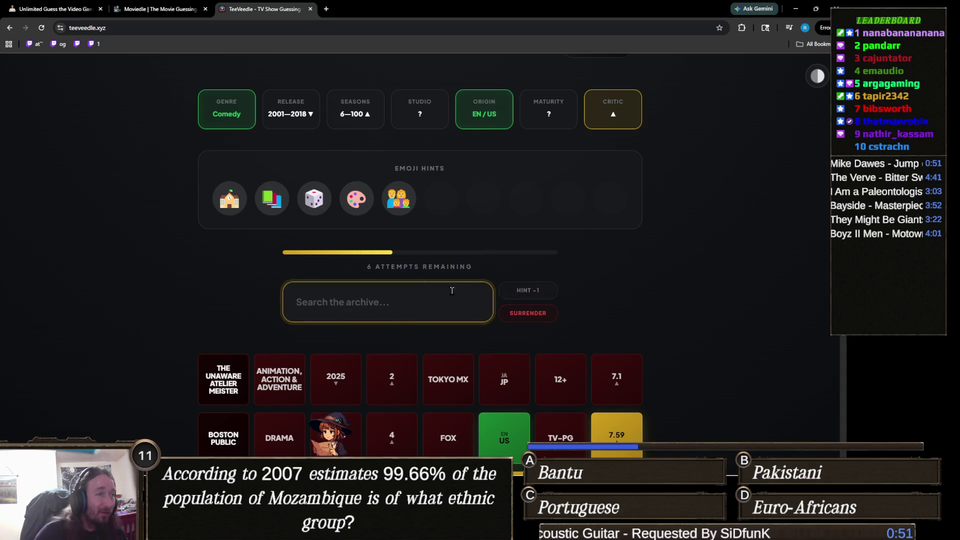
left_click(532, 292)
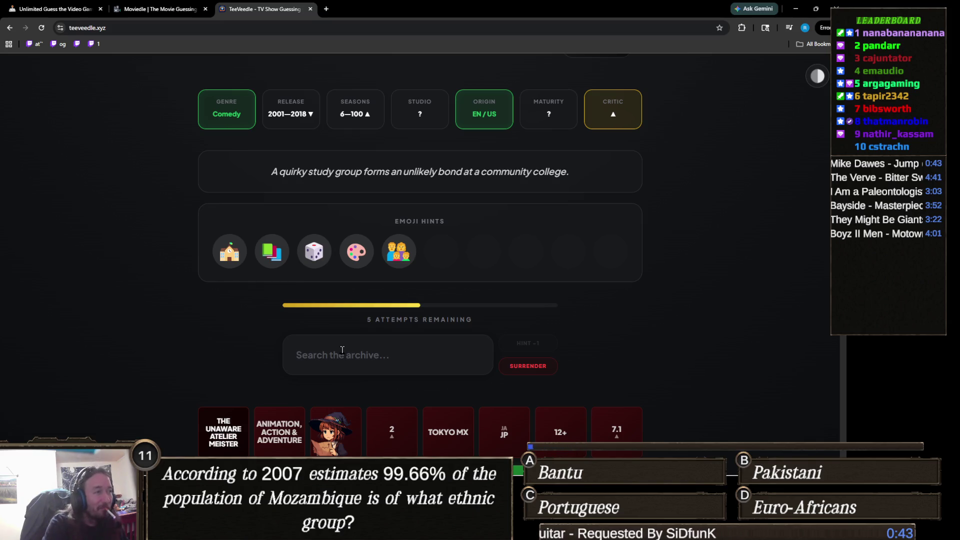
- Solve the puzzle by guessing Community, reaching VICTORY with a 64 win streak
left_click(342, 349)
type("the com")
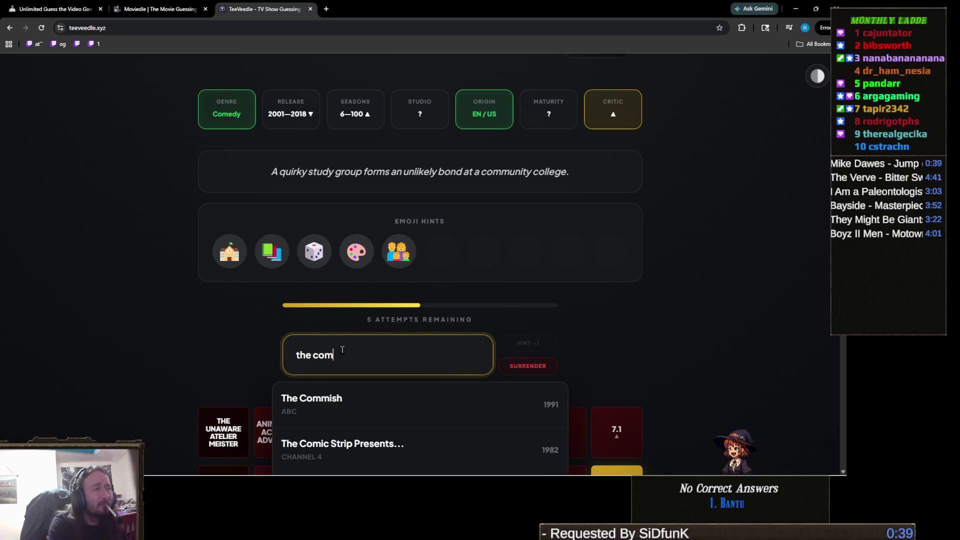
key("BackSpace")
key("BackSpace")
key("BackSpace")
type("communit")
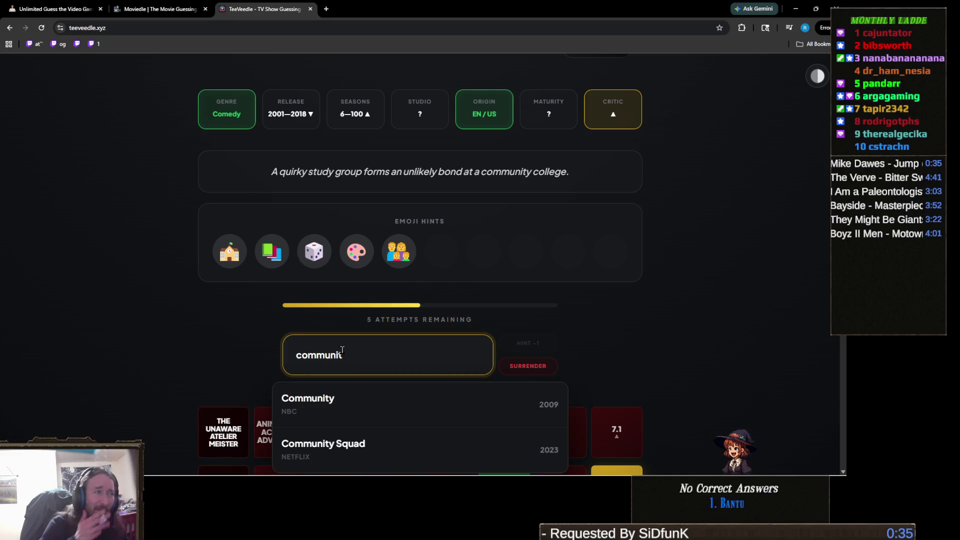
left_click(363, 402)
right_click(356, 384)
left_click(262, 382)
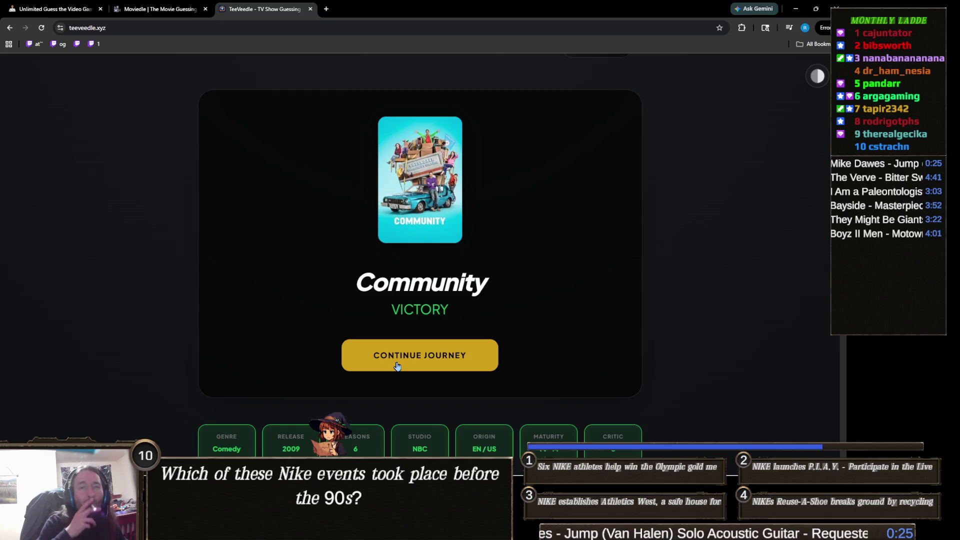
- Continue past the Community victory to a new puzzle with 10 attempts
left_click(428, 353)
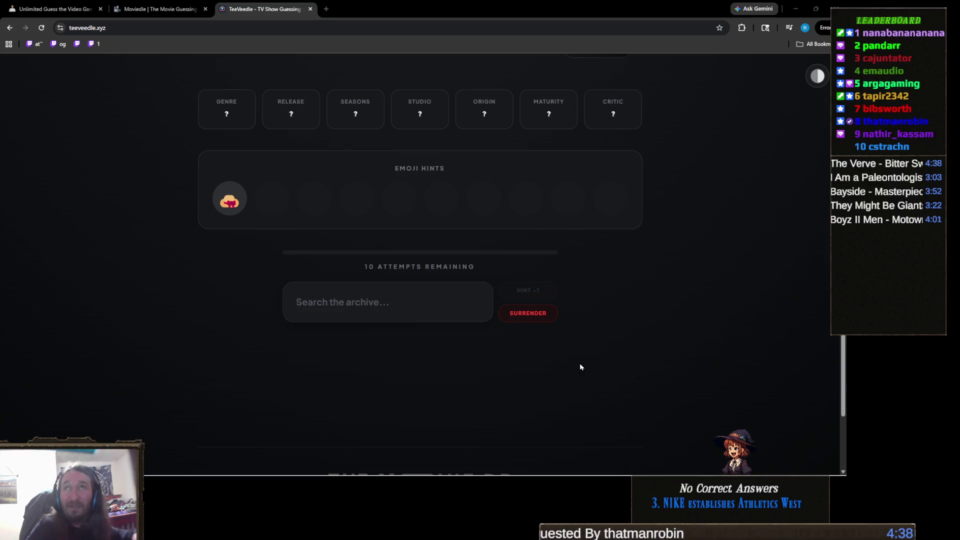
left_click(392, 312)
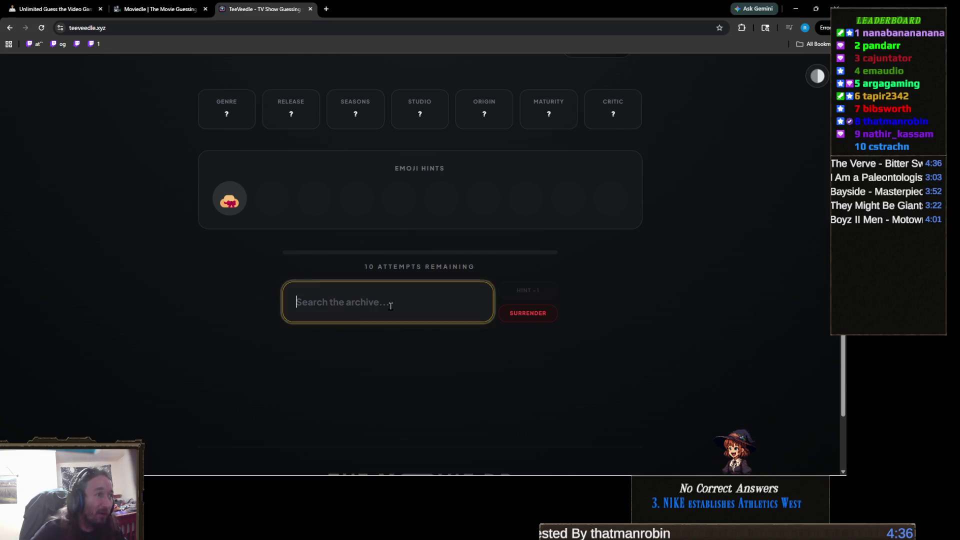
- Guess Baywatch and then Big Little Lies on the new puzzle
type("bay")
left_click(356, 342)
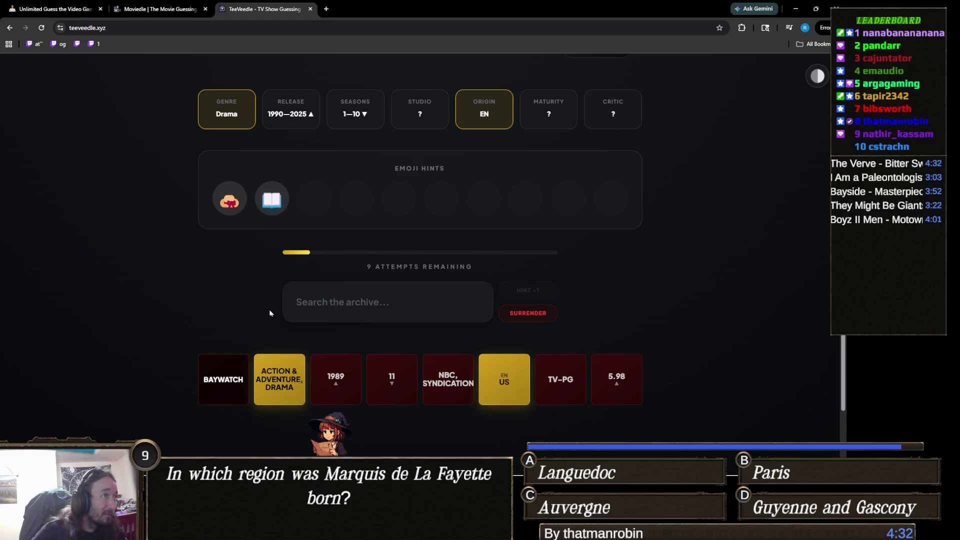
key("ctrl+plus")
key("ctrl+plus")
key("ctrl+plus")
key("ctrl+minus")
key("ctrl+minus")
key("ctrl+minus")
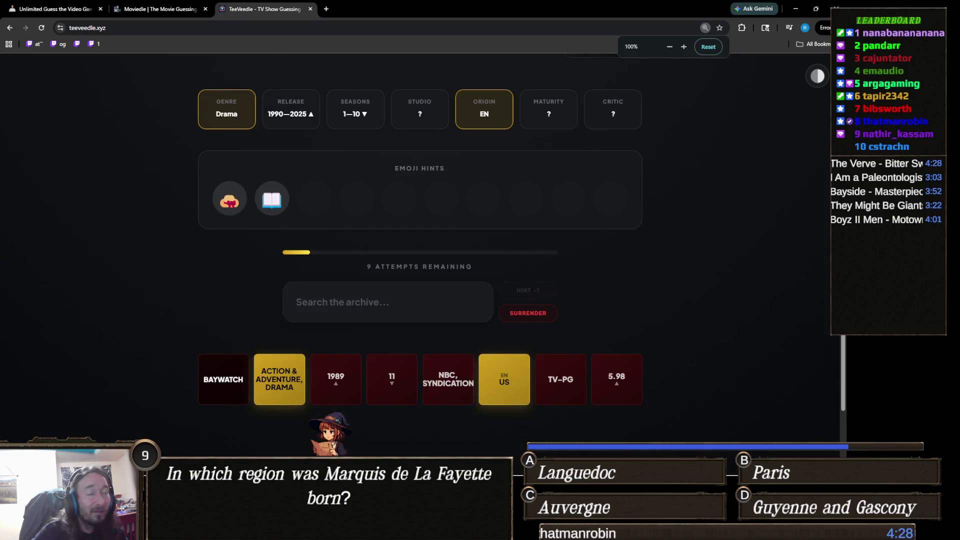
key("ctrl+minus")
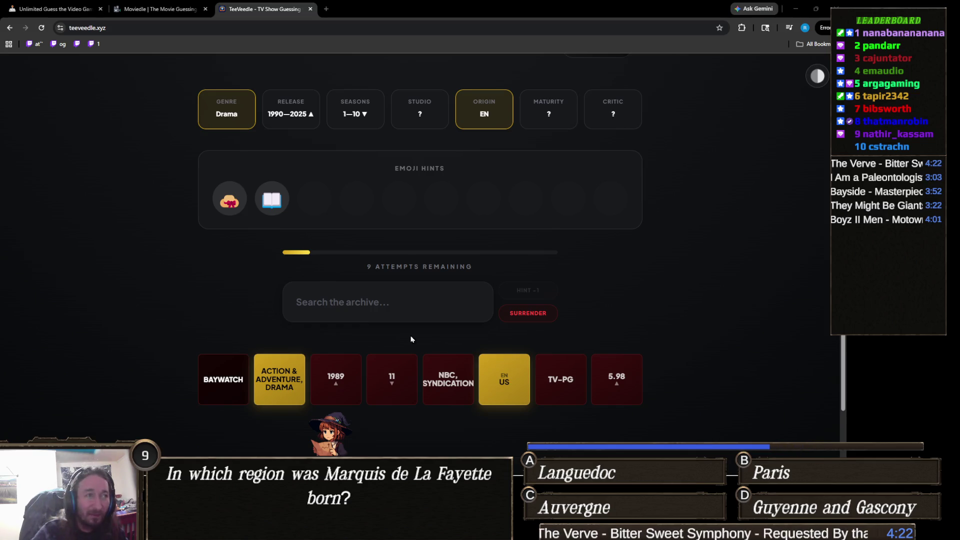
left_click(395, 305)
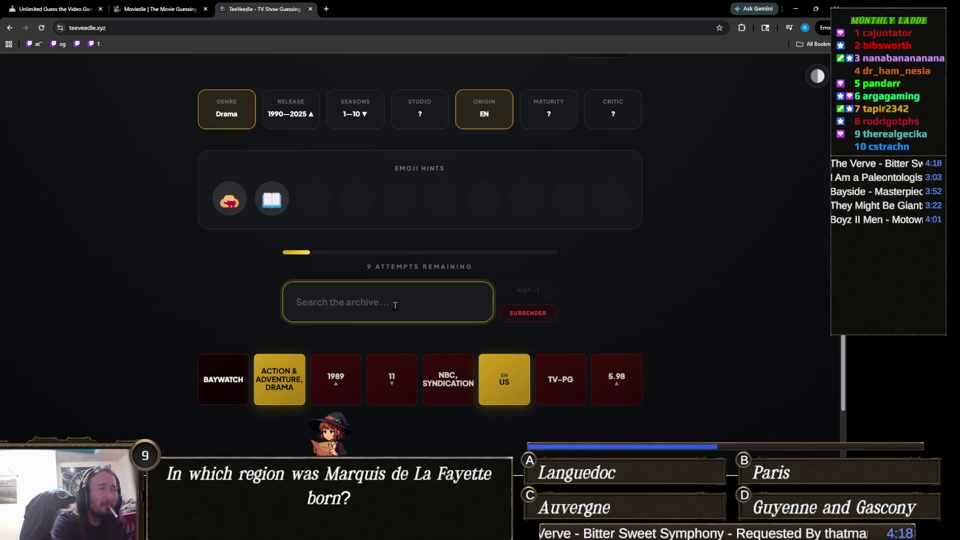
type("lies")
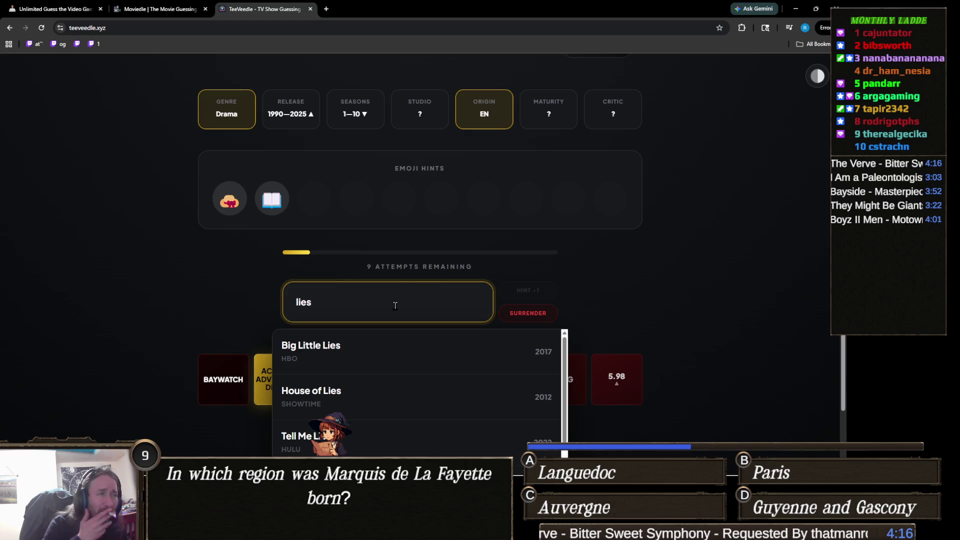
left_click(392, 351)
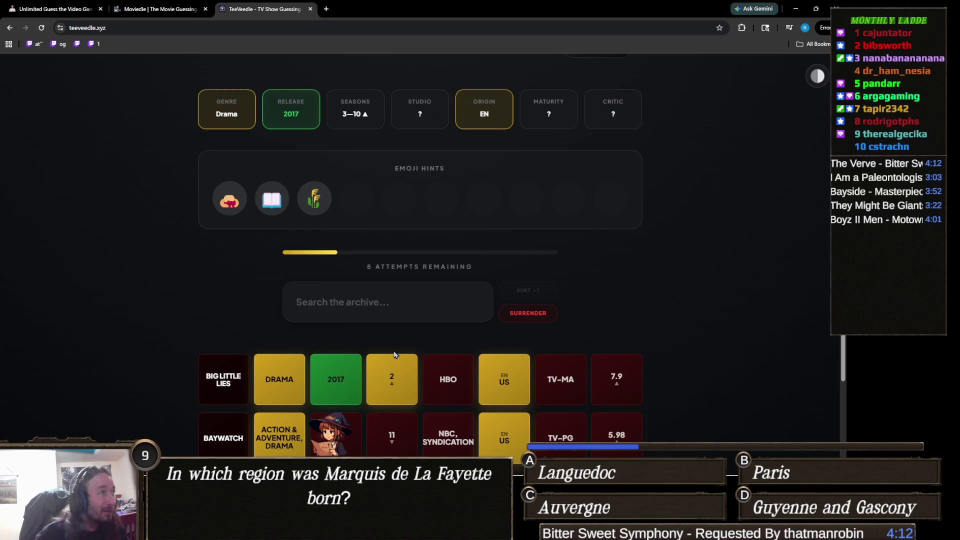
- Solve with Anne with an E for a 65 win streak, then continue
left_click(388, 302)
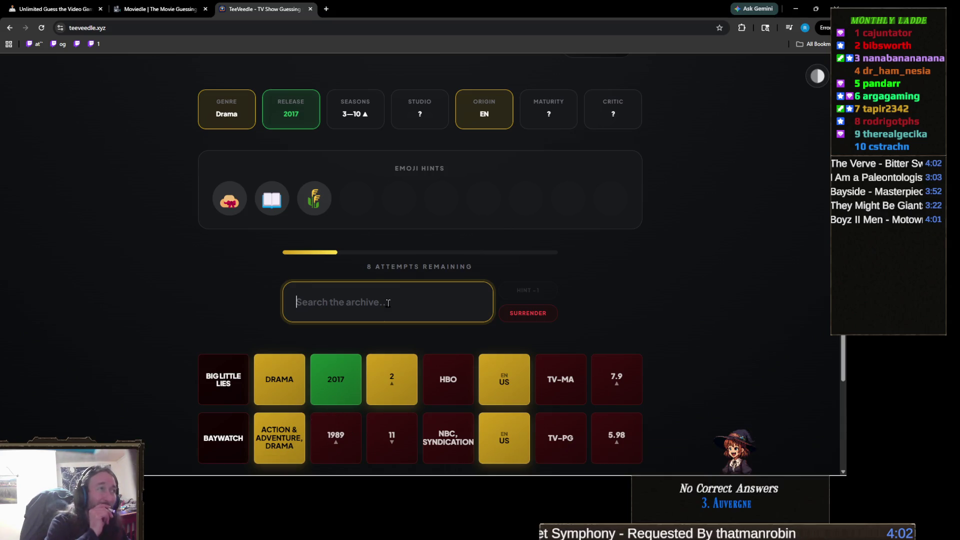
type("dicki")
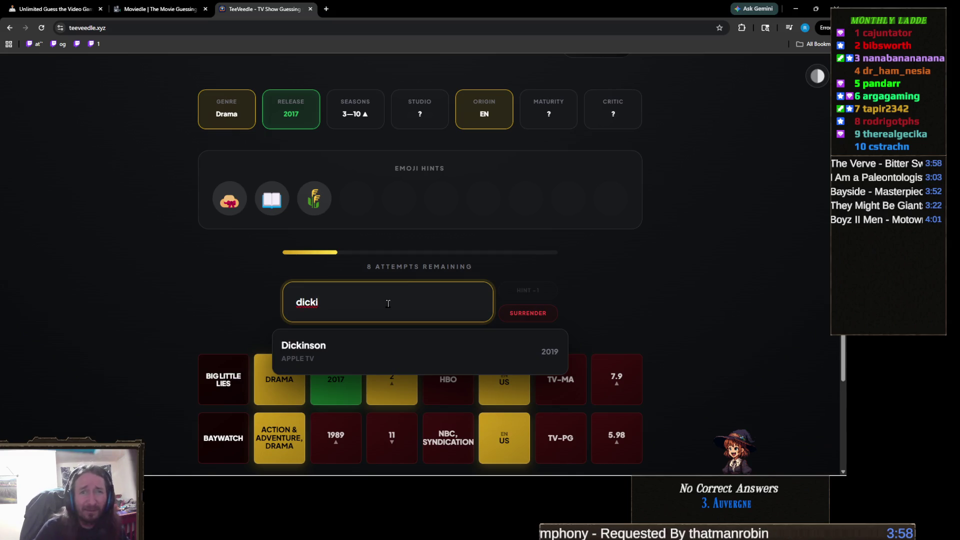
double_click(388, 303)
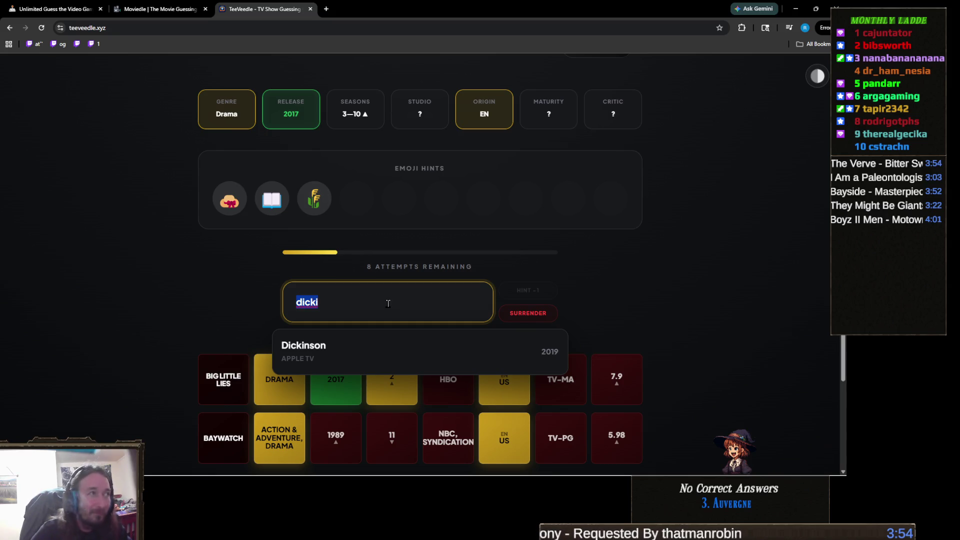
key("BackSpace")
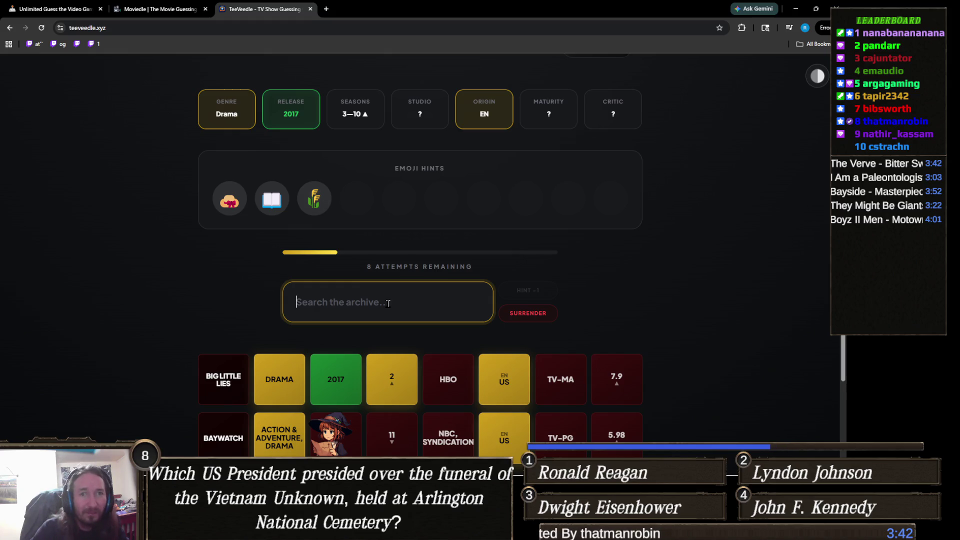
type("ann")
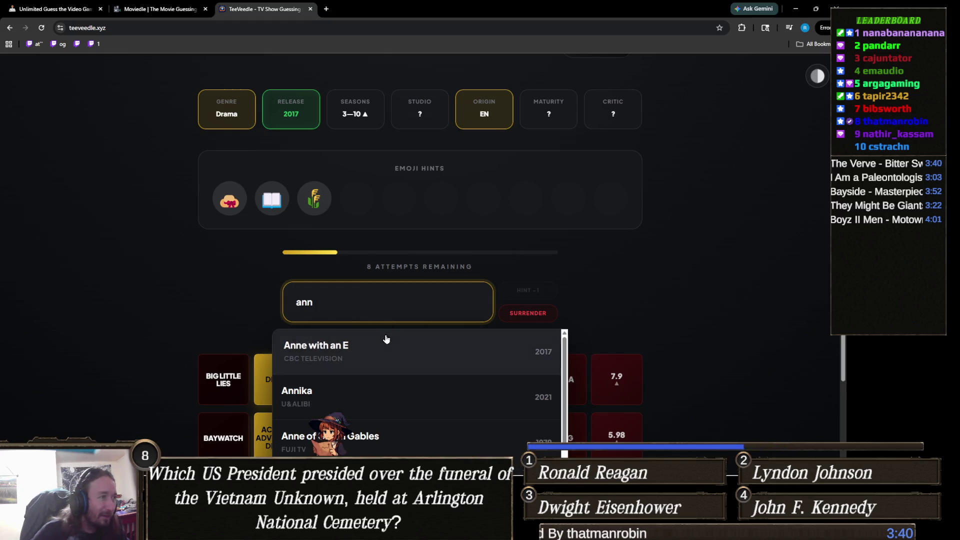
left_click(386, 339)
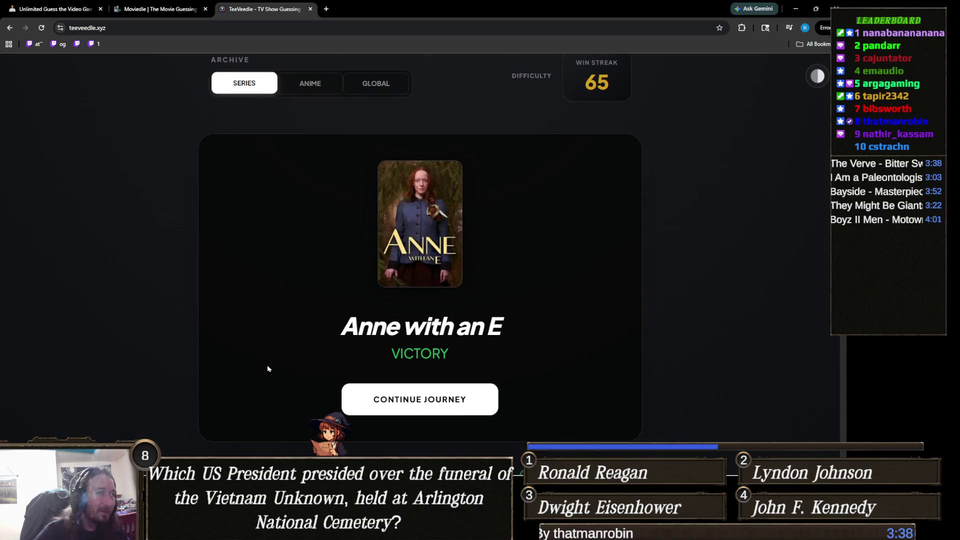
scroll(425, 400, "down", 1)
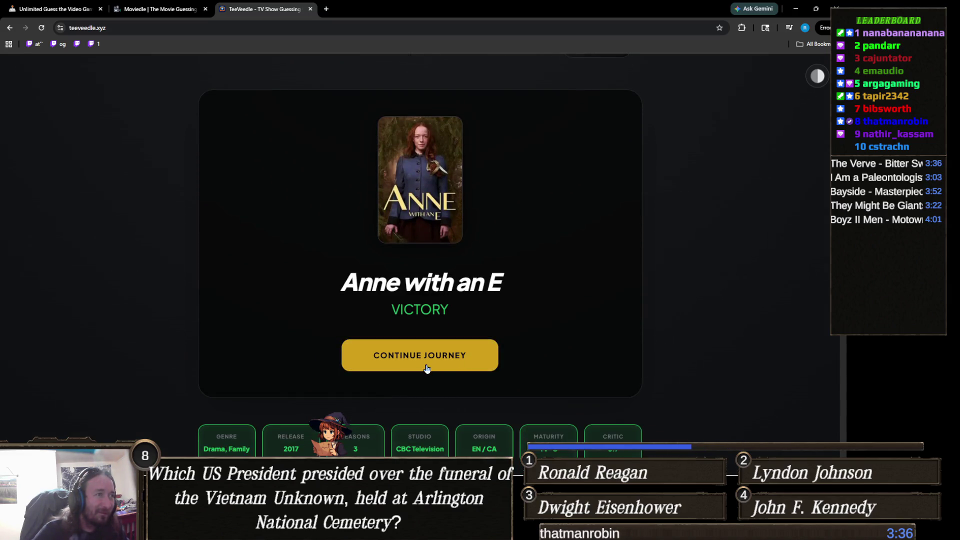
left_click(426, 368)
- Guess The Flash, then Justice League Unlimited, confirming Kids sci-fi action, US origin and TV-Y7
scroll(357, 363, "up", 1)
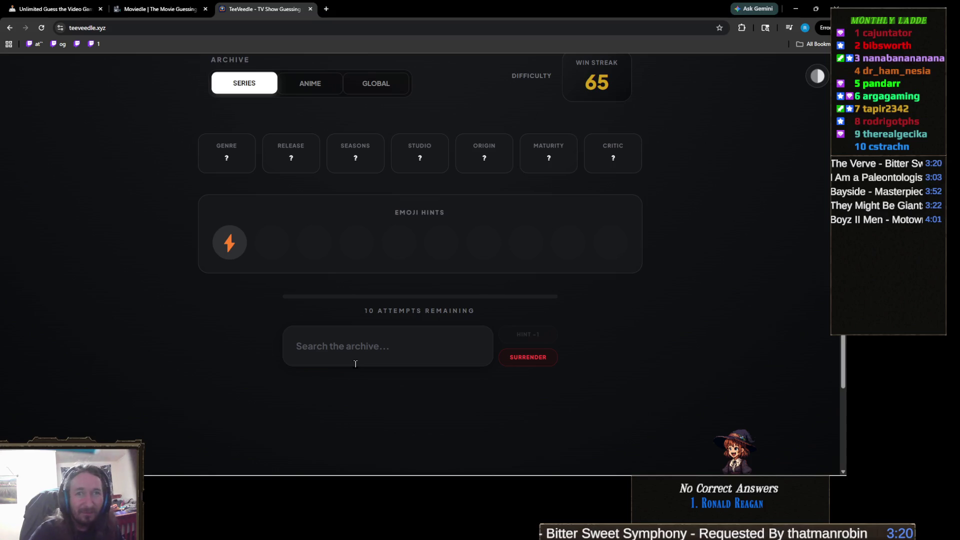
left_click(330, 336)
type("th")
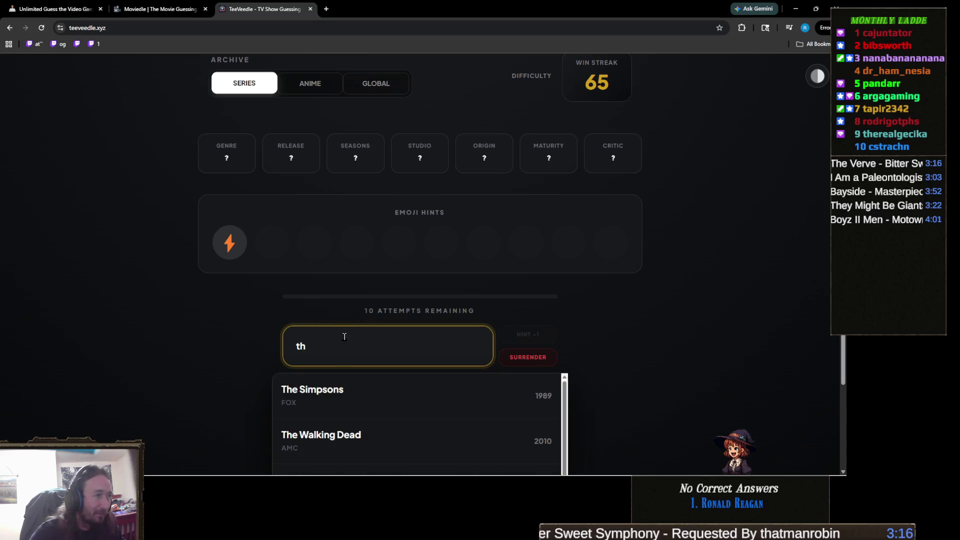
type("e f")
left_click(332, 396)
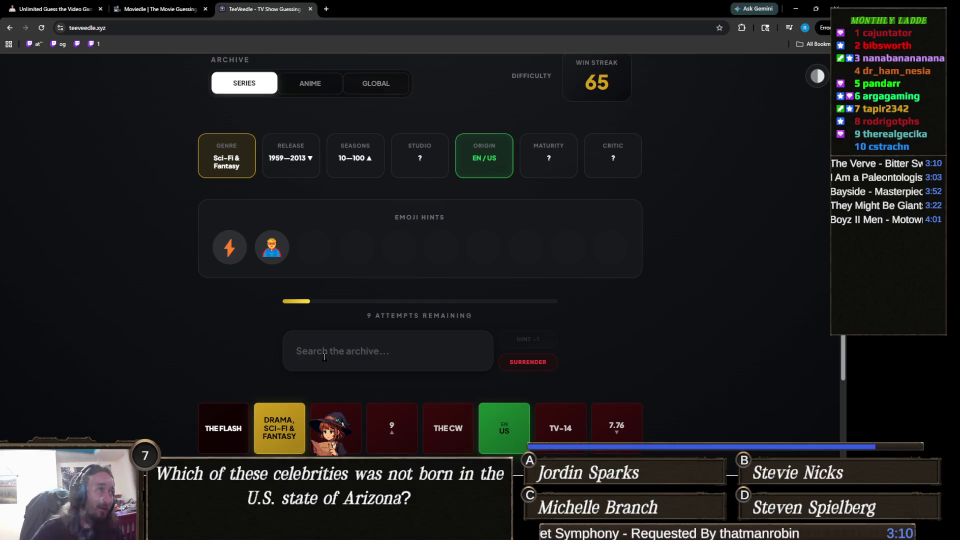
left_click(375, 359)
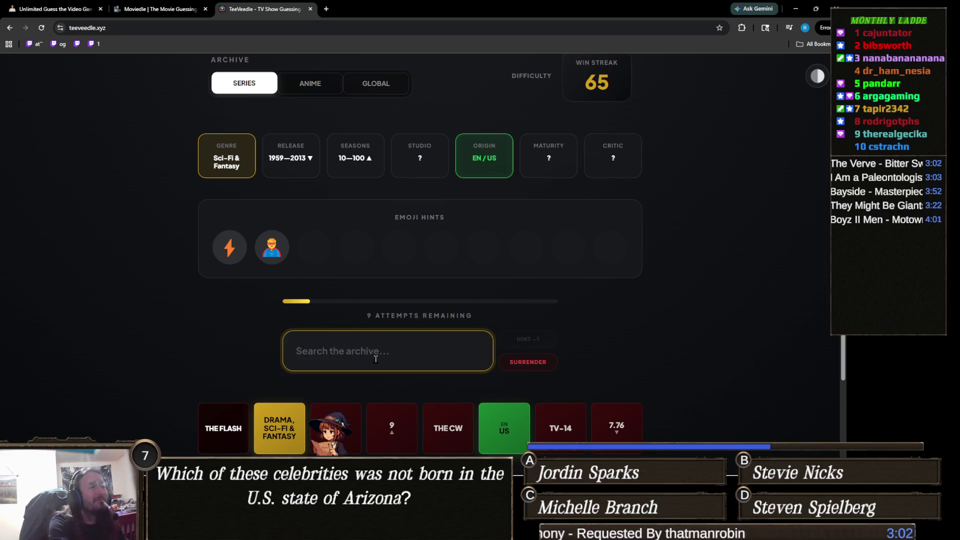
type("just")
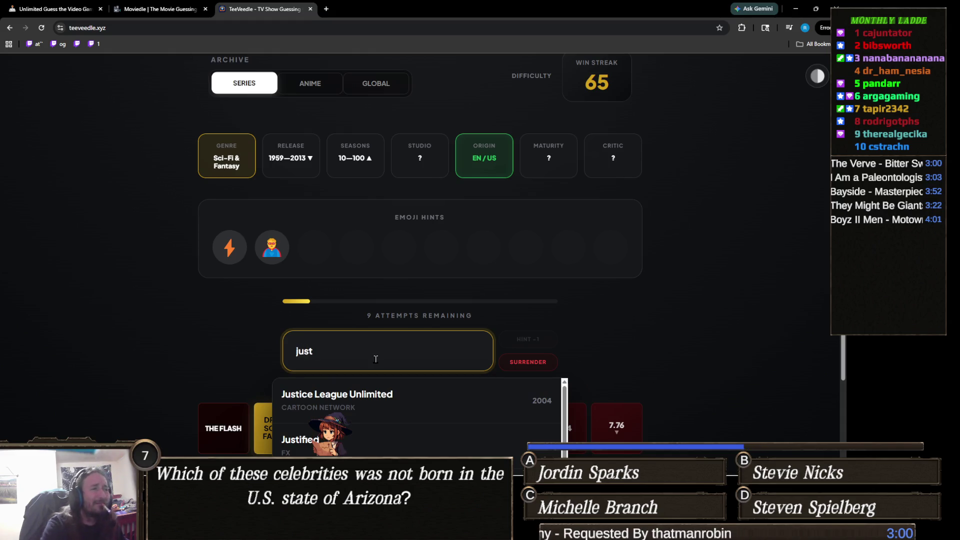
key("Down")
key("Return")
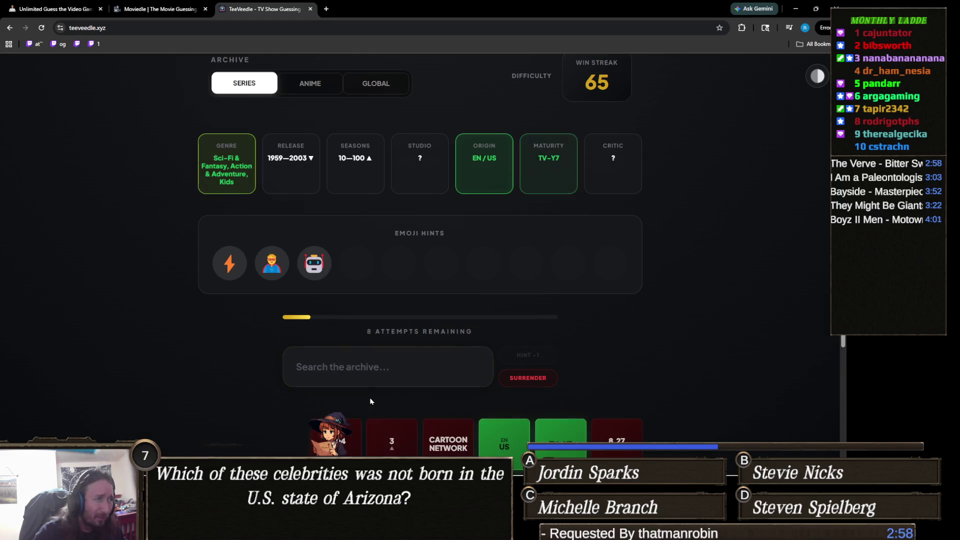
left_click(352, 360)
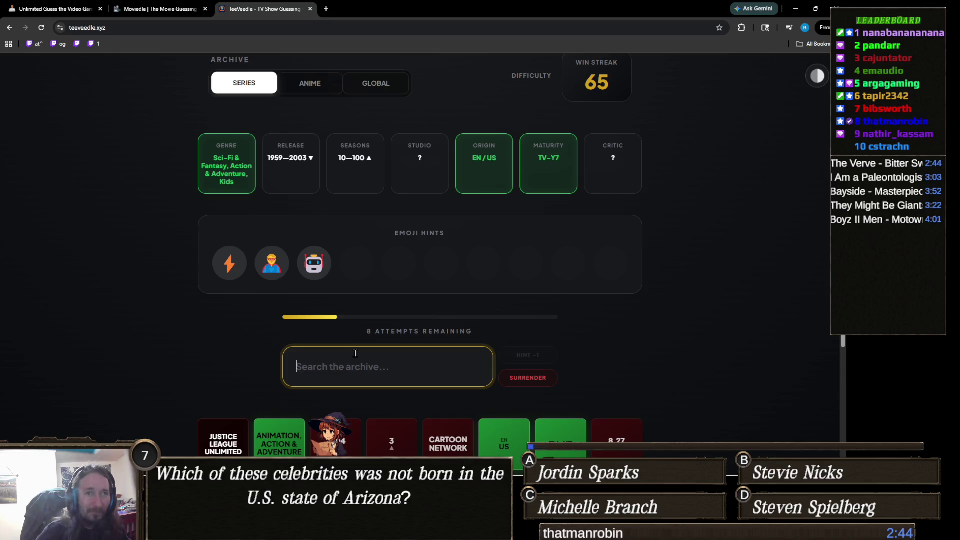
scroll(355, 354, "down", 3)
- Guess Teen Titans and then Beyblade on the current puzzle
scroll(358, 336, "up", 2)
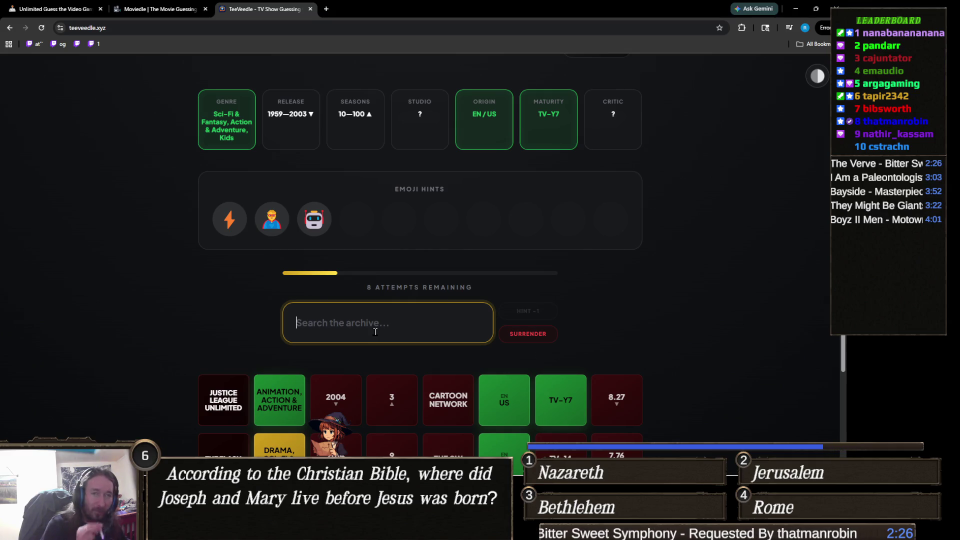
type("teenb")
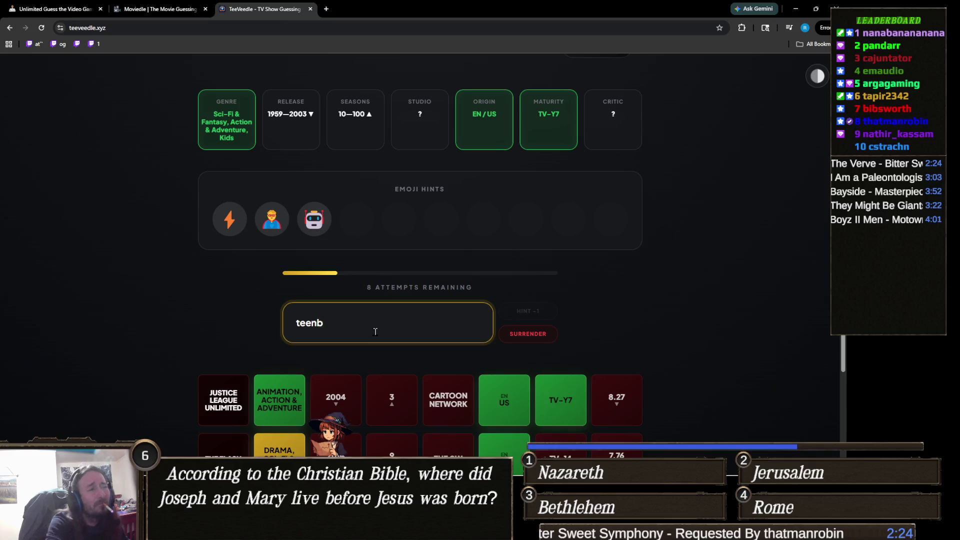
key("BackSpace")
type("tit")
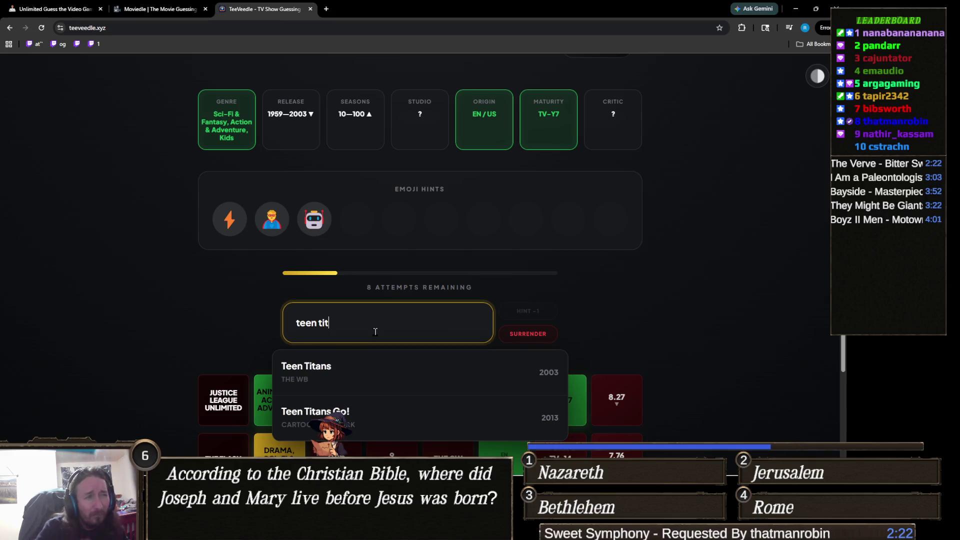
left_click(398, 368)
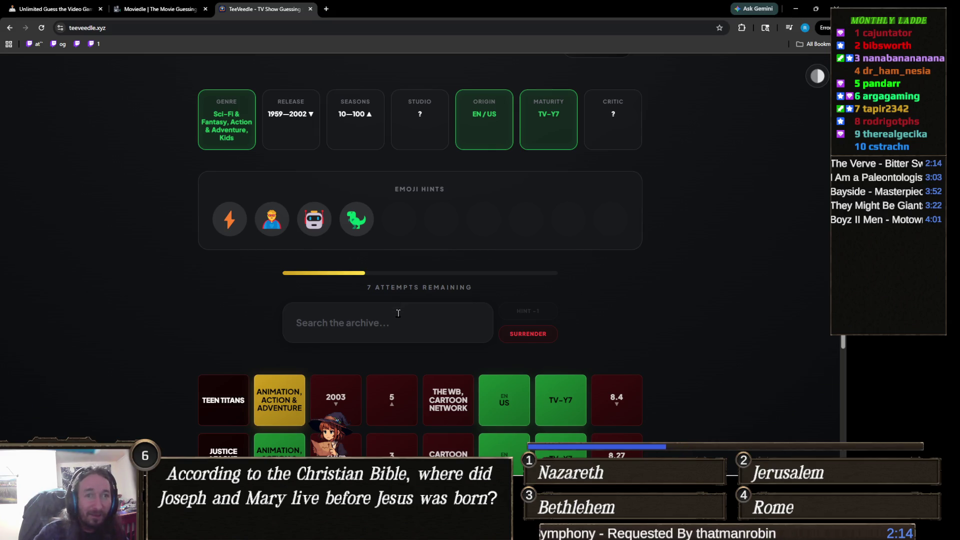
left_click(397, 318)
type("beyb")
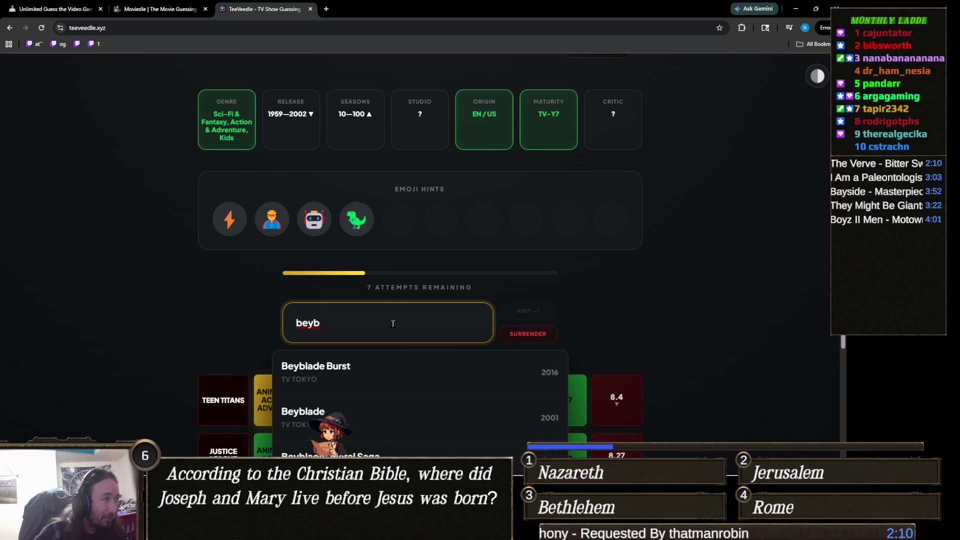
left_click(372, 417)
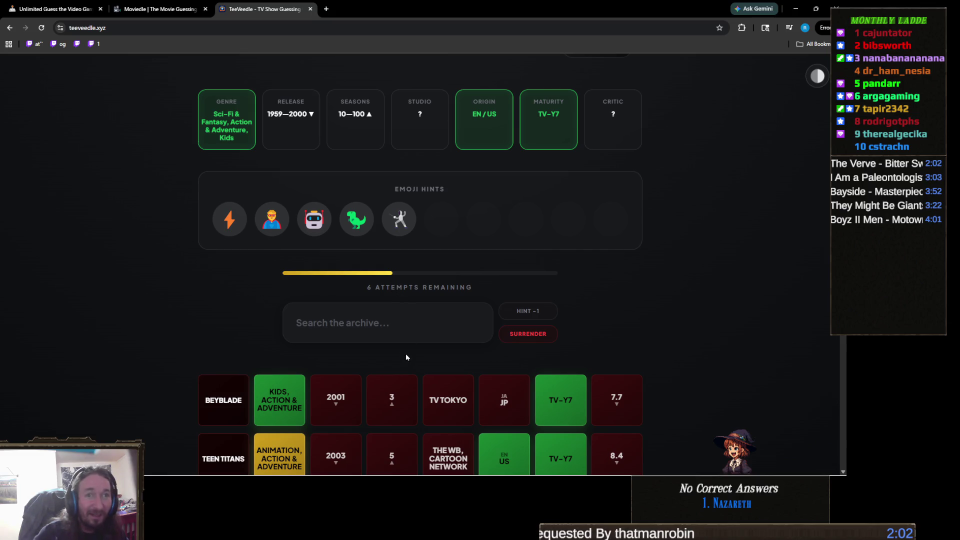
- Solve with Power Rangers for a 66 win streak, then start a new puzzle
left_click(386, 322)
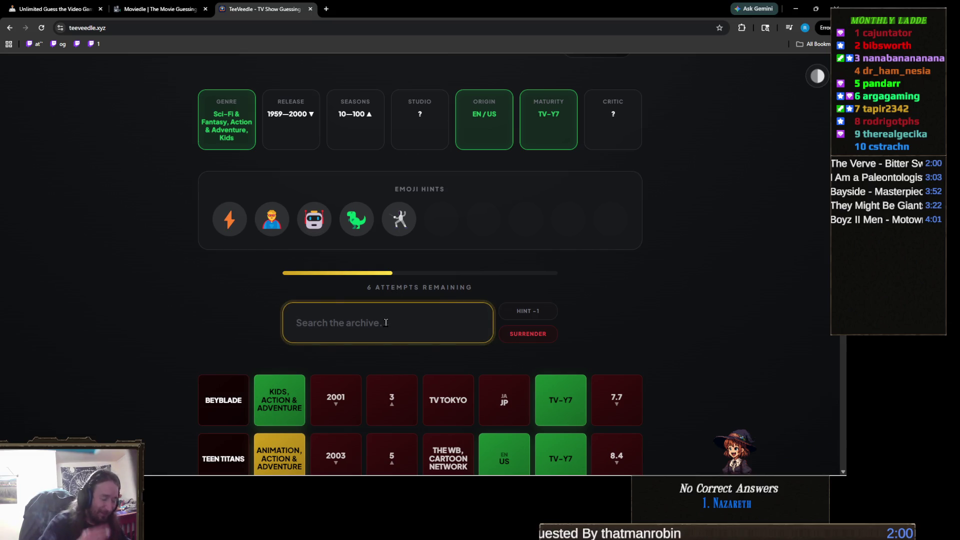
type("p")
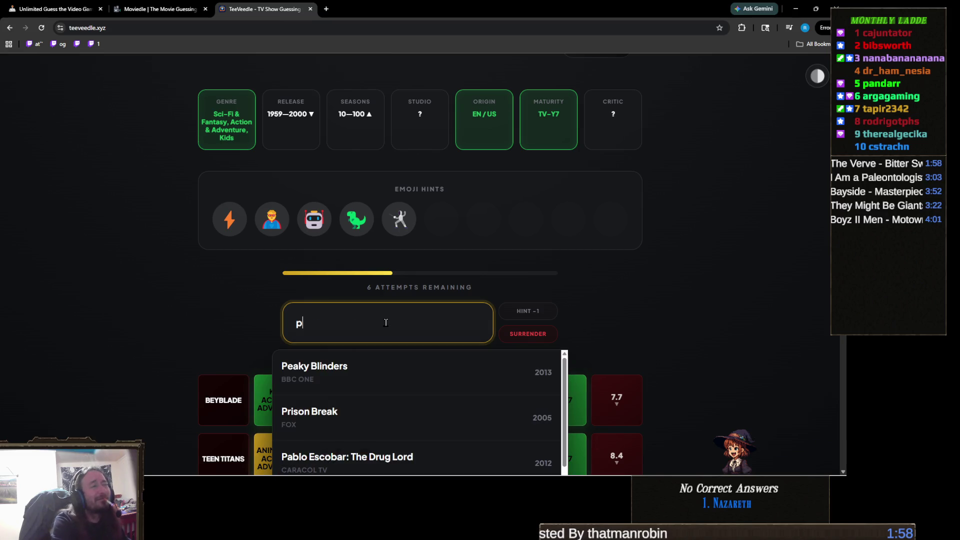
type("ower ra")
left_click(383, 360)
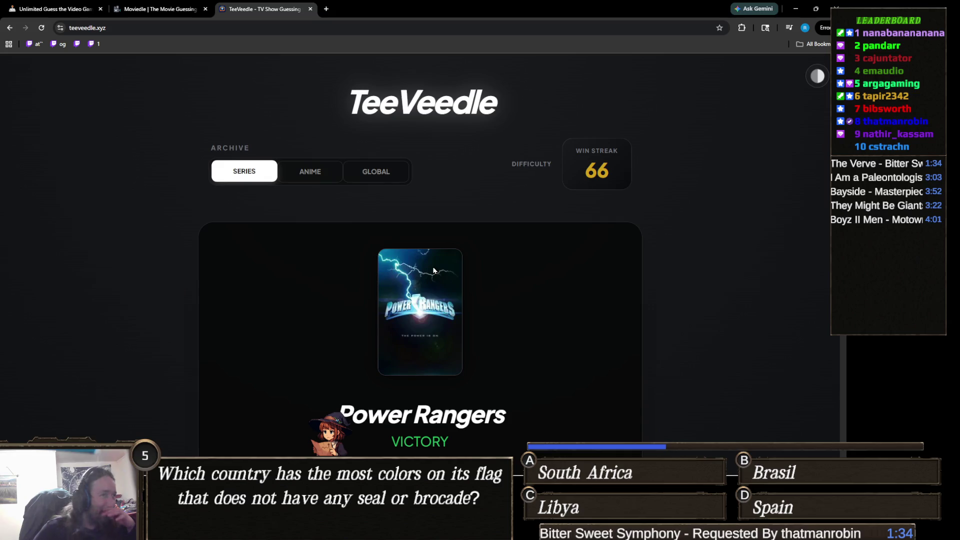
scroll(331, 304, "down", 3)
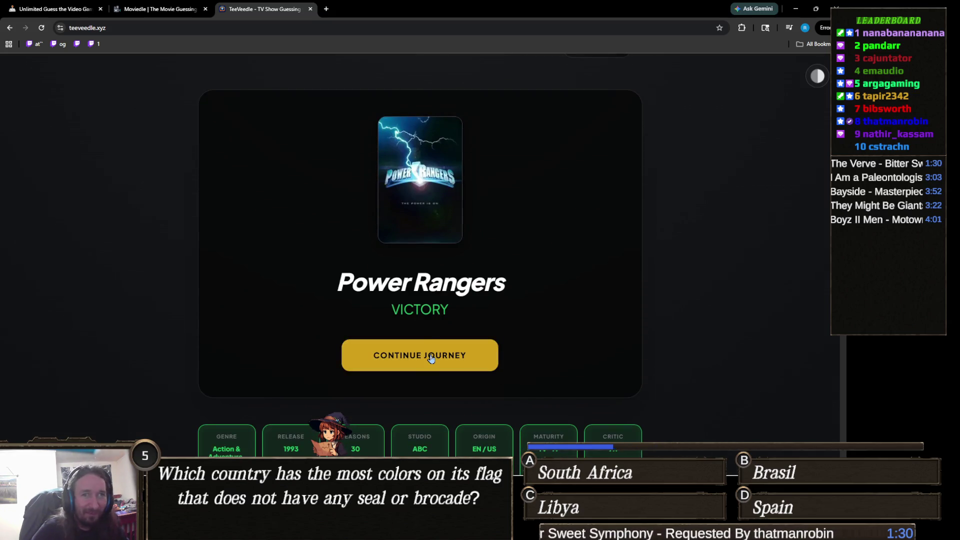
left_click(431, 356)
- Guess Scooby-Doo! Mystery Incorporated, solve with Scooby-Doo, Where Are You!, then continue
scroll(349, 359, "up", 1)
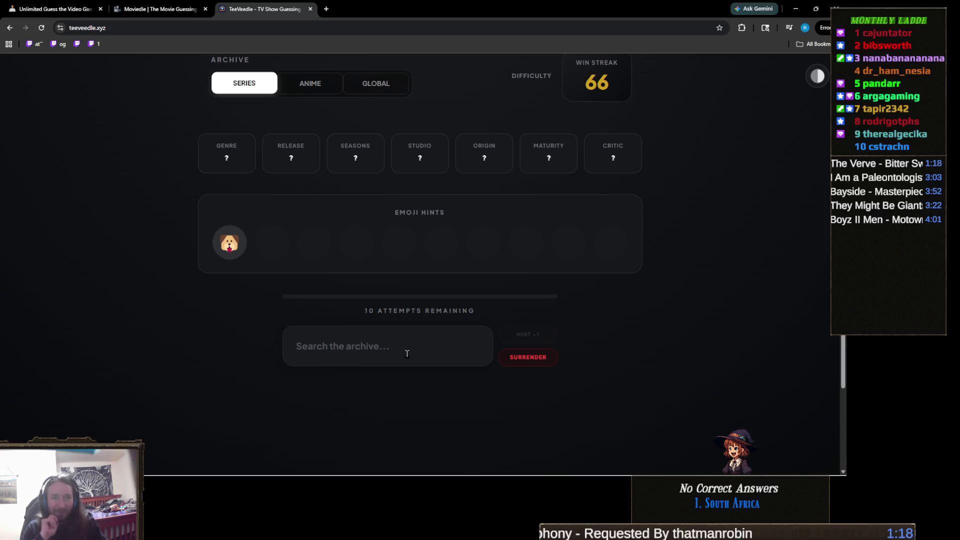
left_click(407, 354)
type("sc")
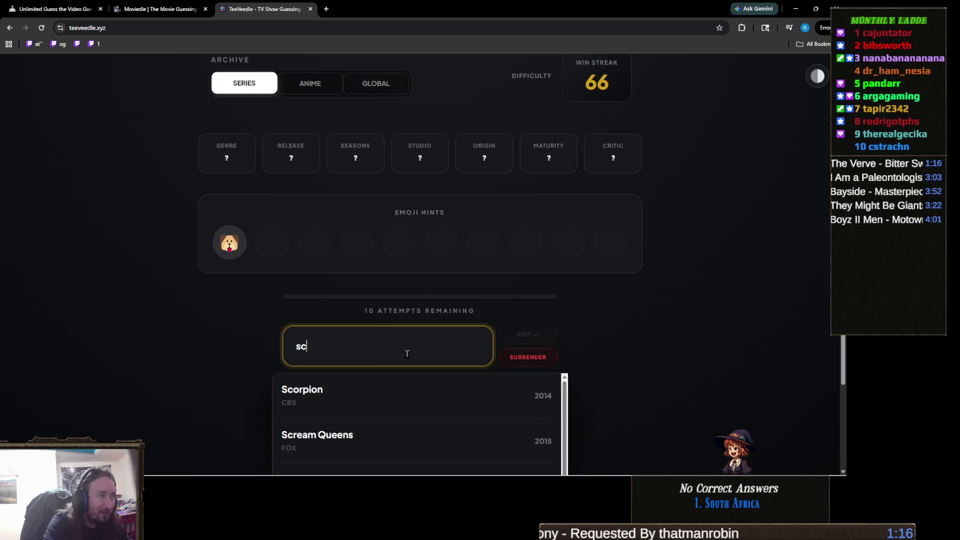
type("ooby")
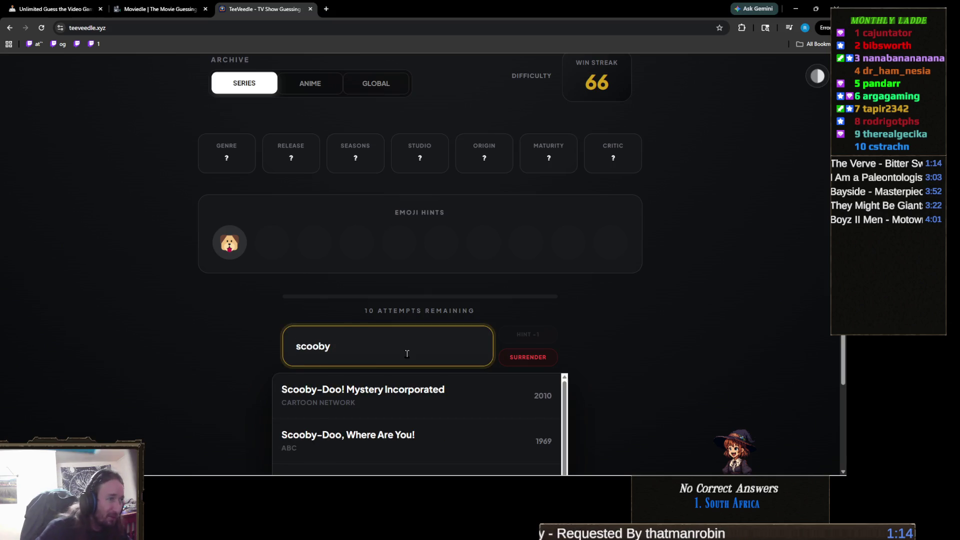
left_click(407, 392)
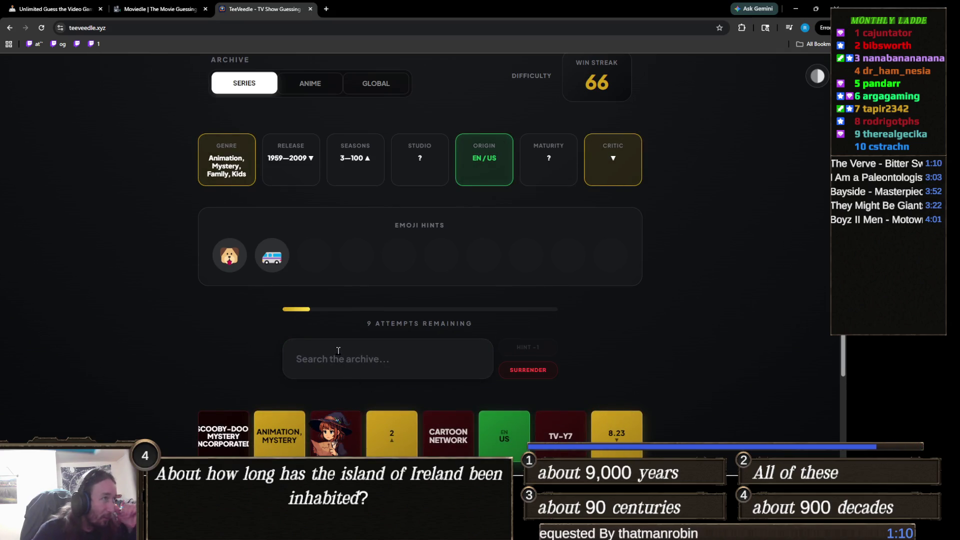
left_click(338, 350)
type("sc")
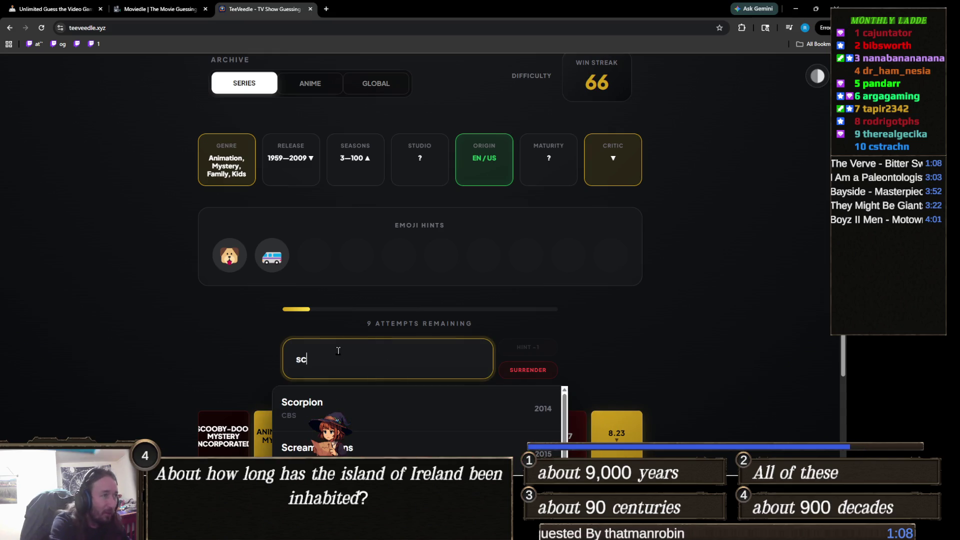
type("ooby")
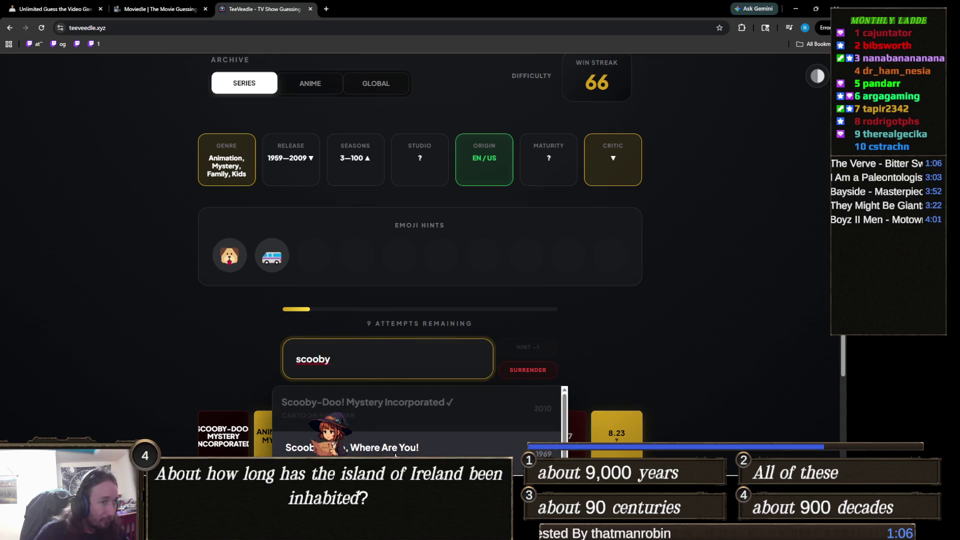
left_click(395, 454)
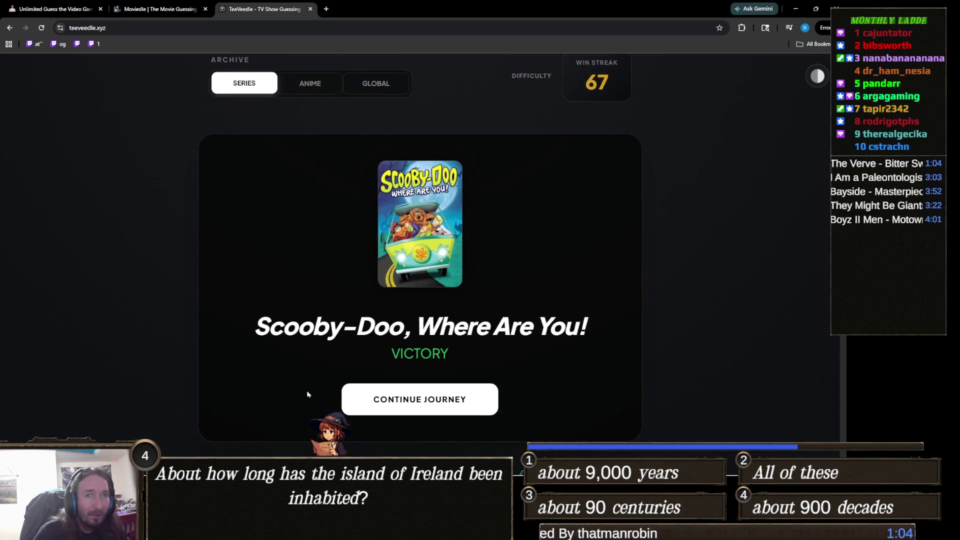
left_click(455, 399)
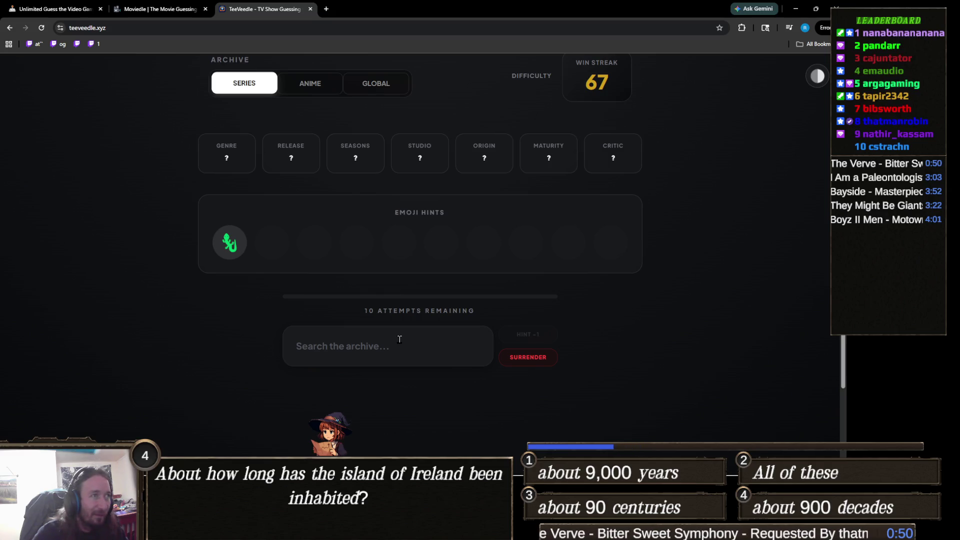
- Guess La Brea on the new puzzle after abandoning a 'lizard' search
left_click(399, 340)
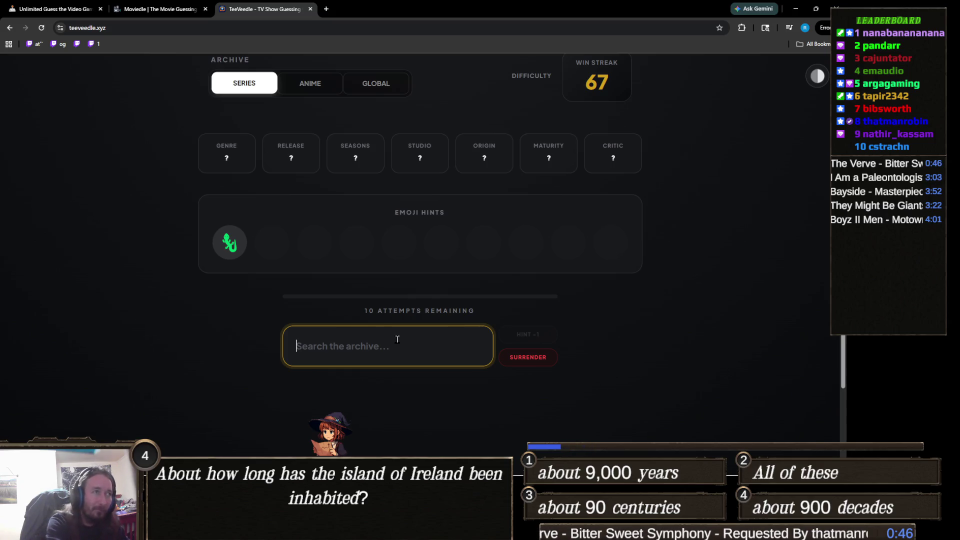
type("l")
key("BackSpace")
type("lizard")
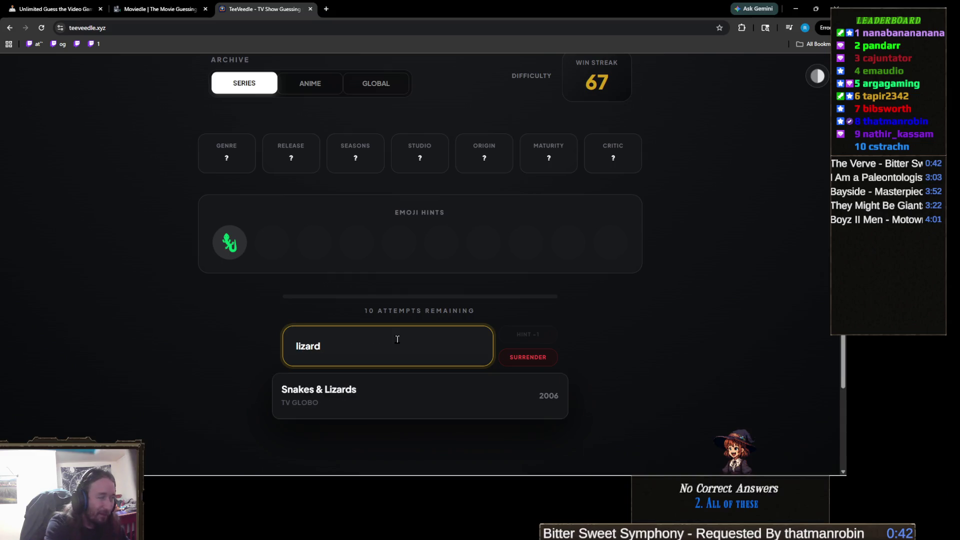
key("ctrl+a")
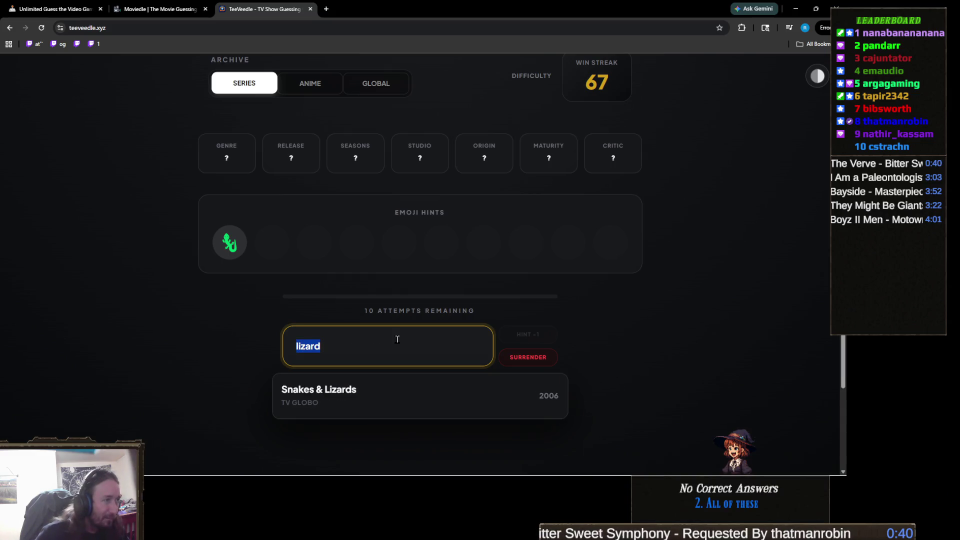
key("BackSpace")
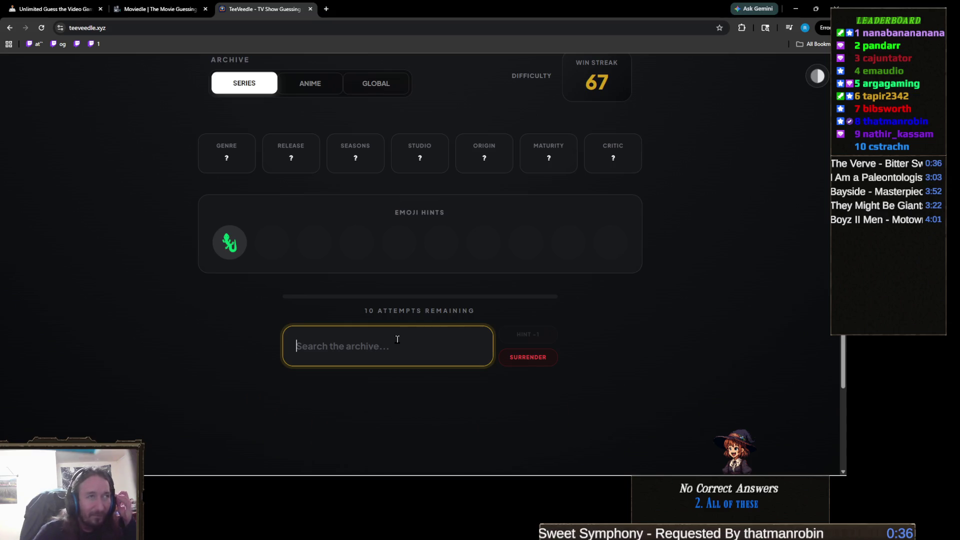
type("la bre")
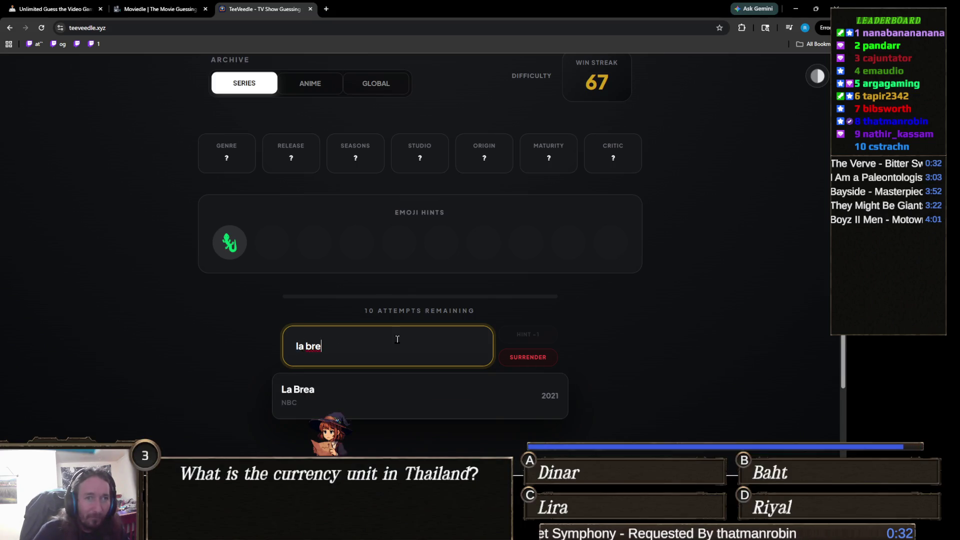
left_click(367, 392)
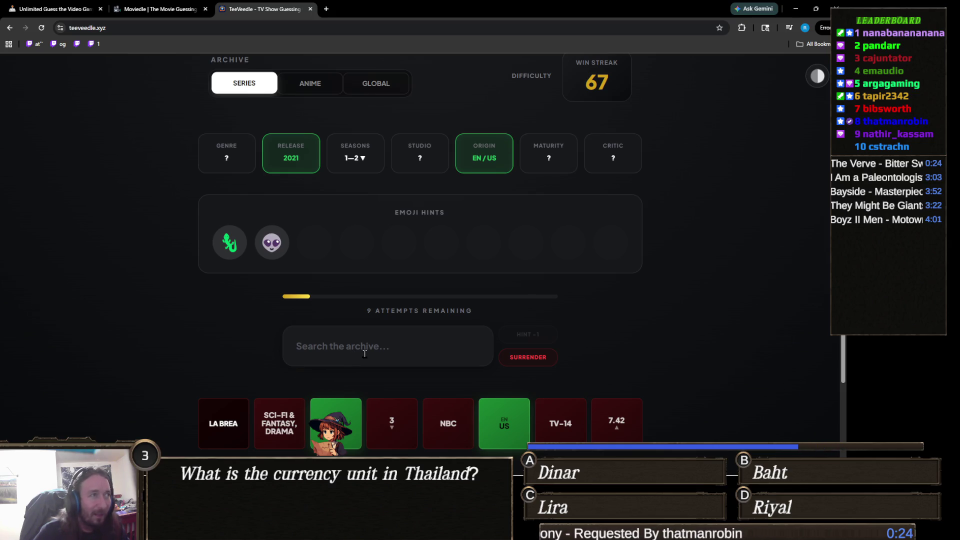
- Guess Resident Alien, confirming the 2021 release and EN/US origin with 8 attempts left
left_click(364, 353)
type("res")
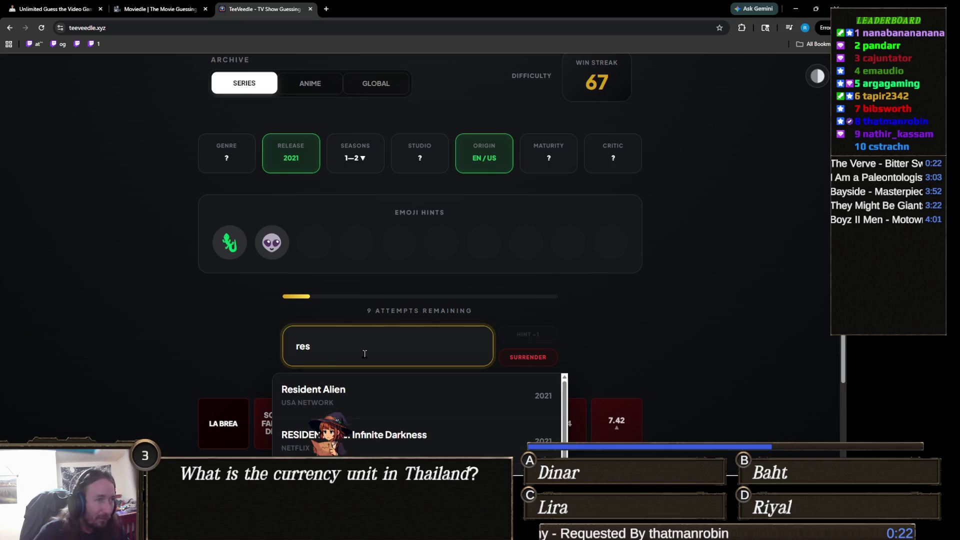
key("Down")
key("Return")
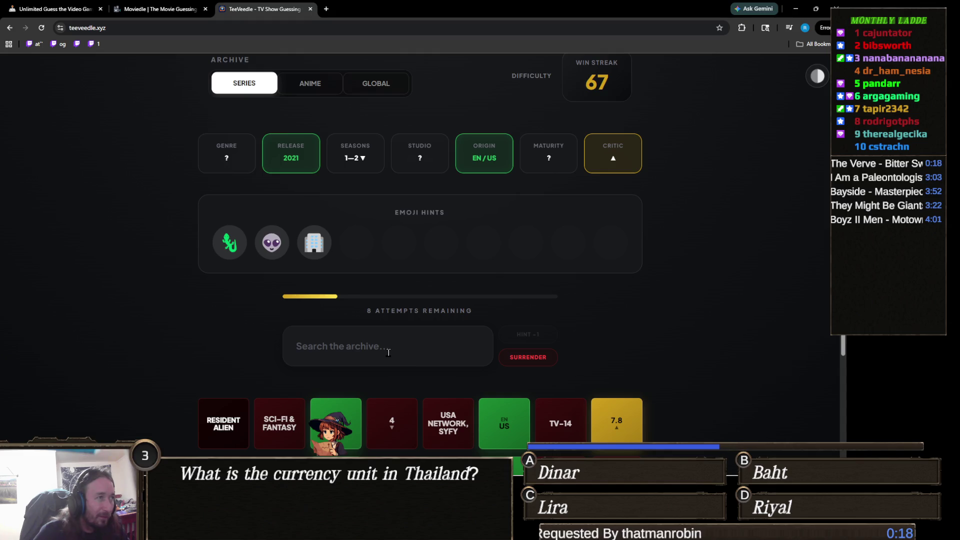
left_click(388, 352)
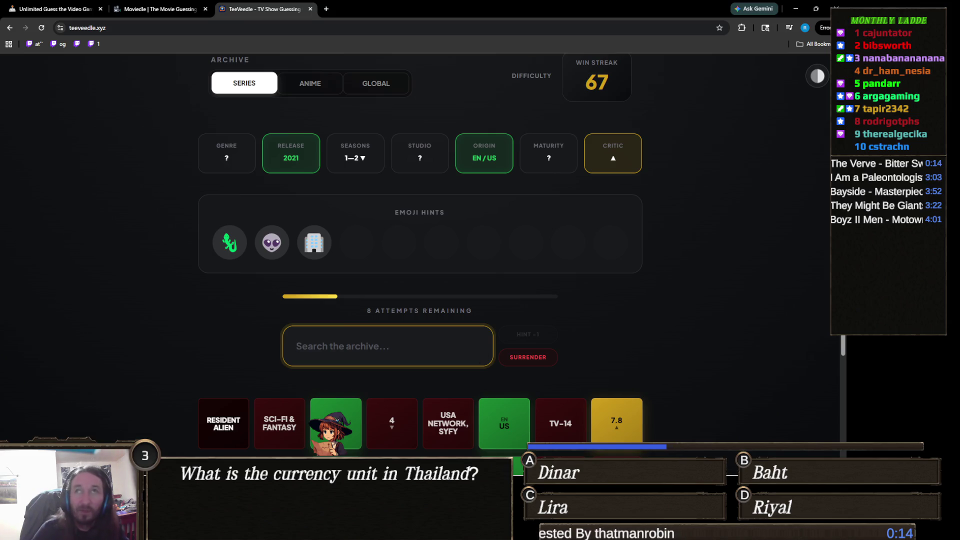
key("alt+Tab")
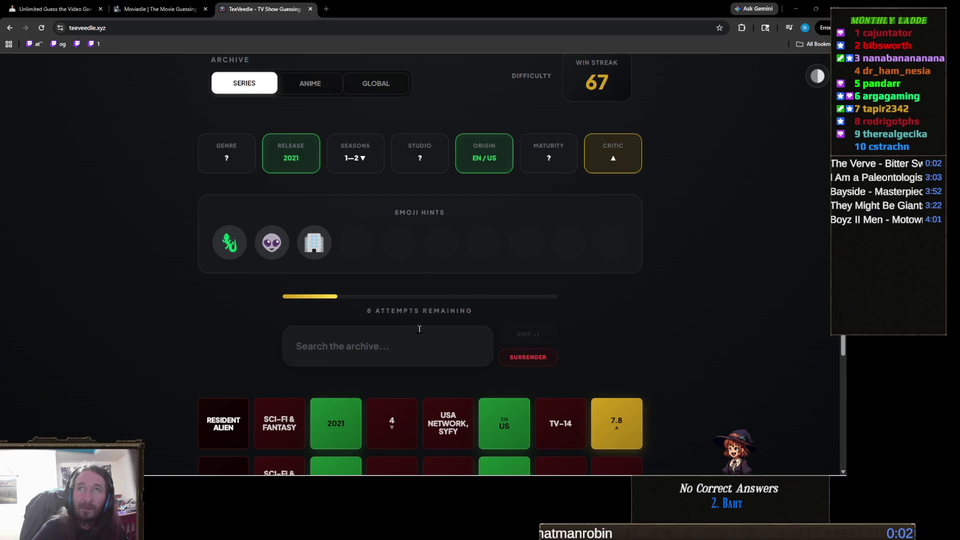
left_click(347, 340)
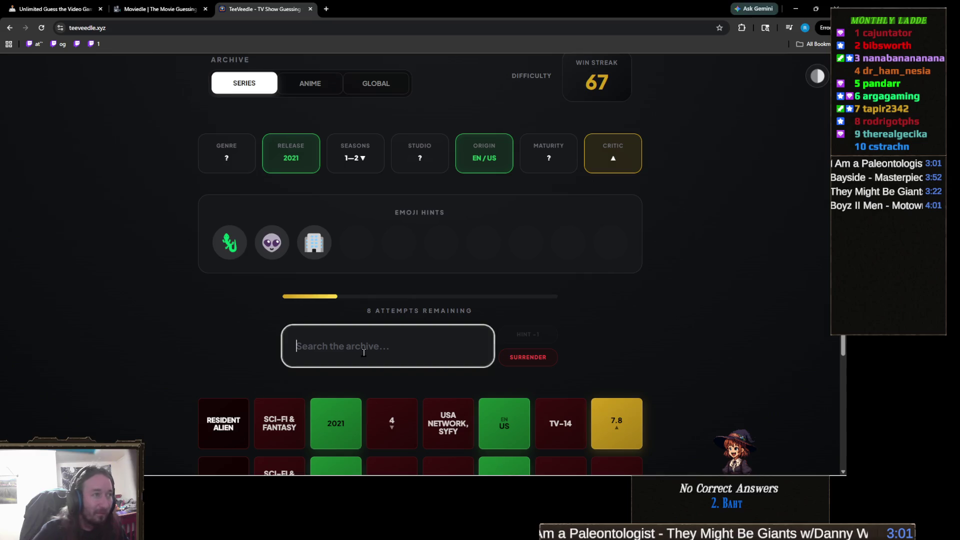
type("V")
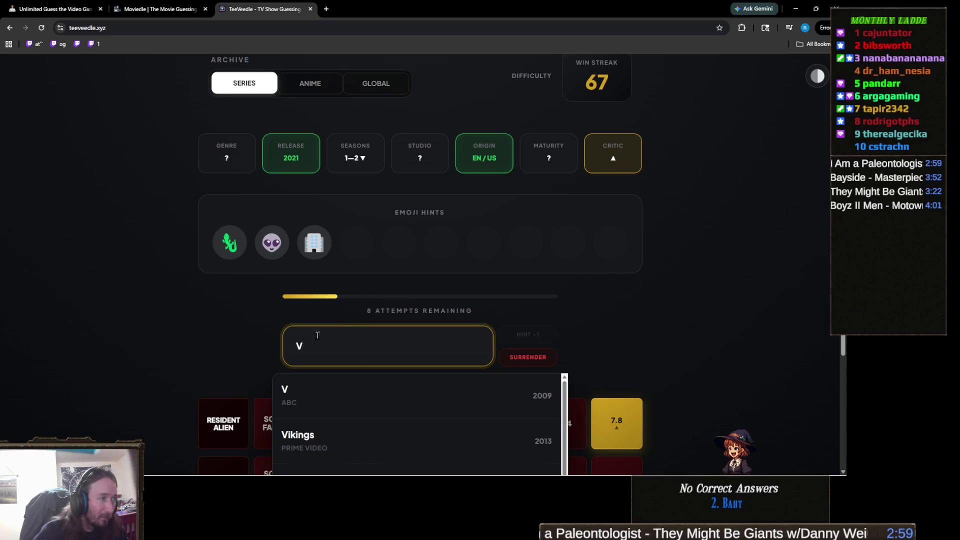
scroll(347, 334, "down", 2)
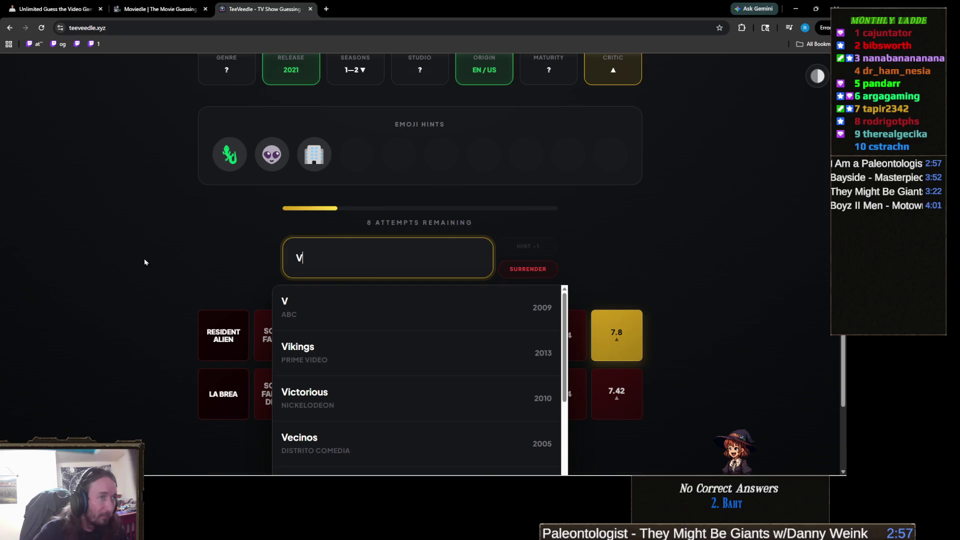
type("isit")
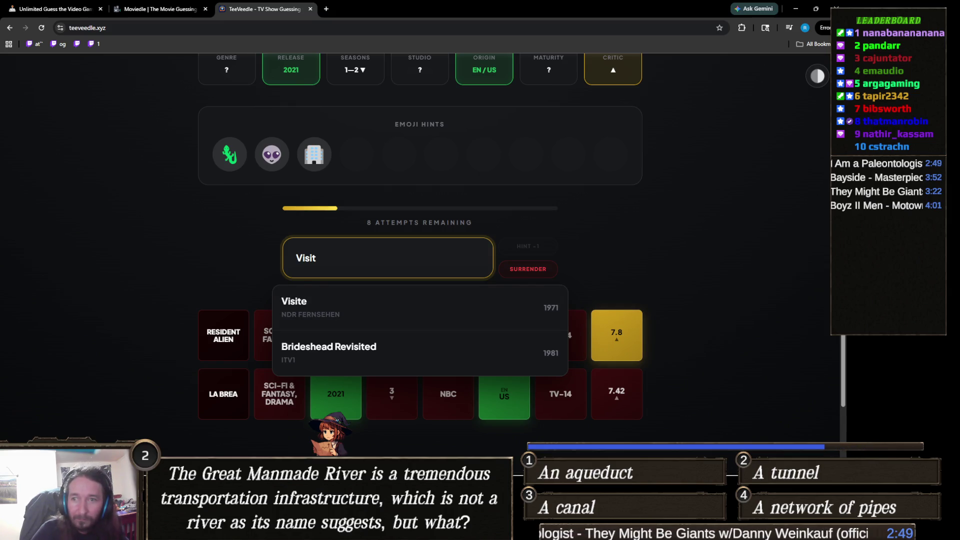
key("alt+Tab")
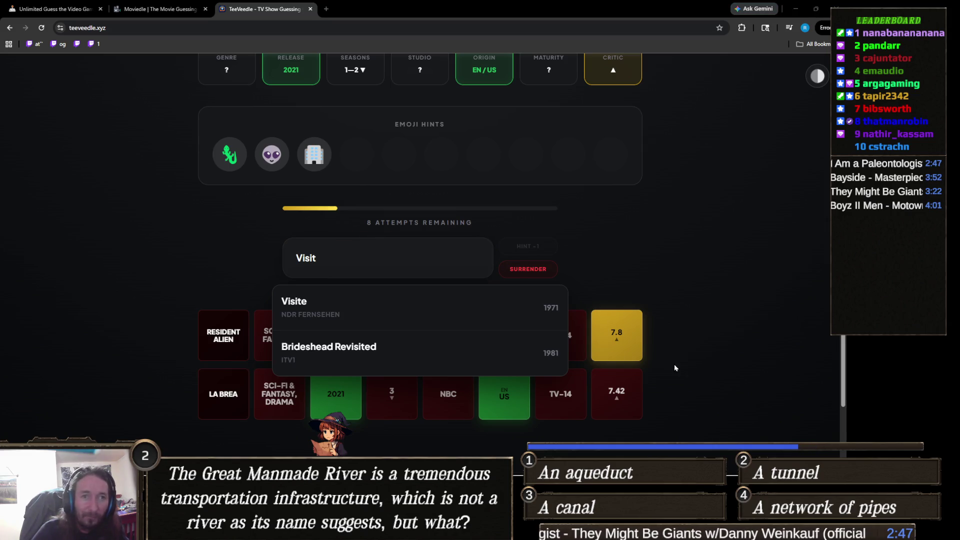
left_click(342, 258)
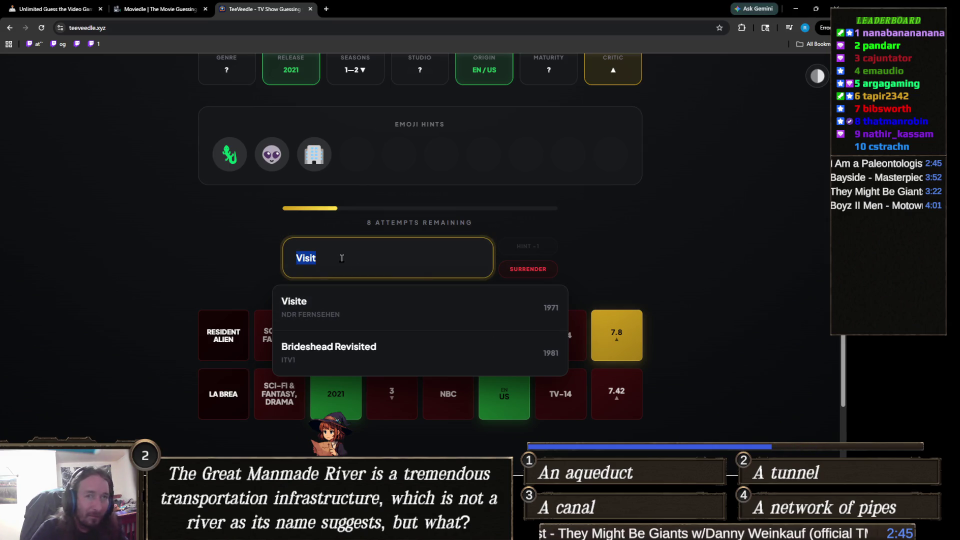
key("BackSpace")
type("alien en")
key("ctrl+a")
key("BackSpace")
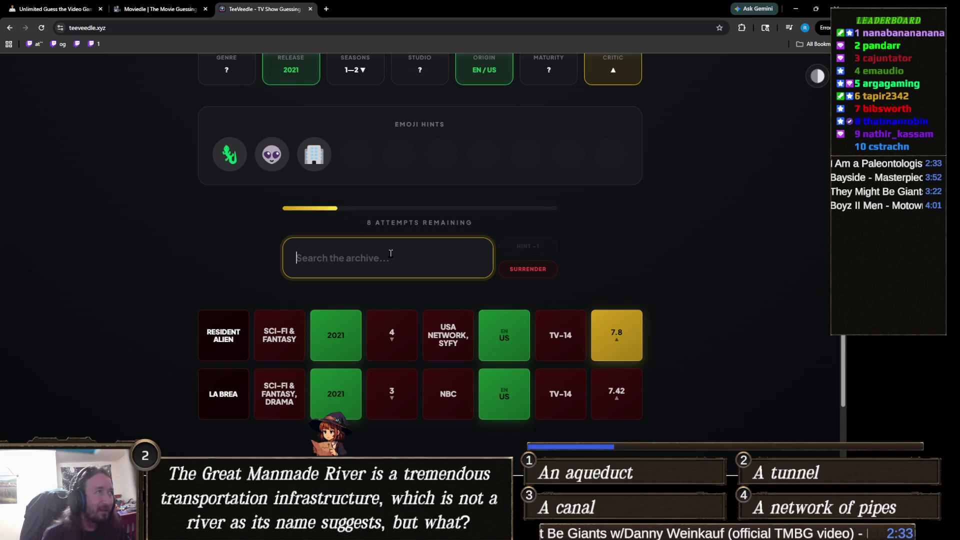
scroll(390, 253, "up", 1)
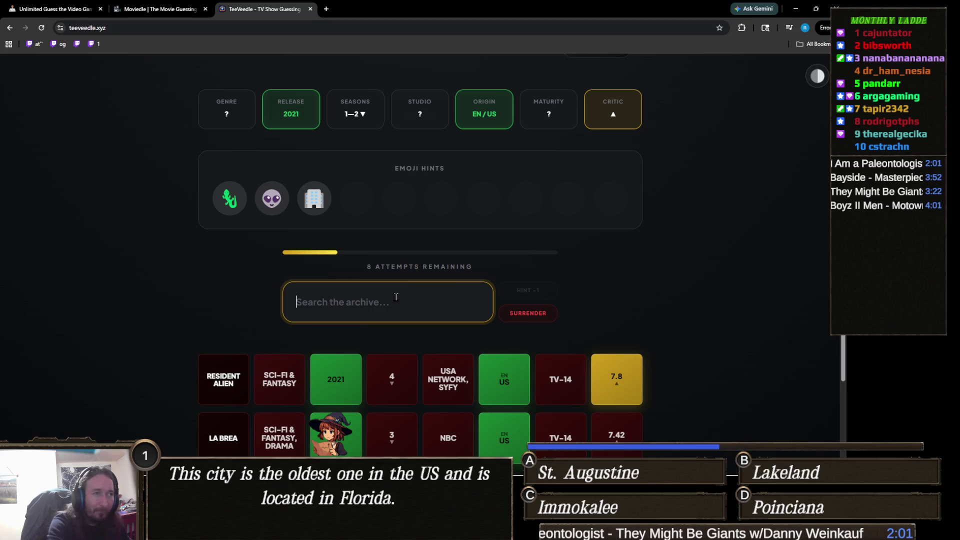
- Try the 'alien' and 'ben 1' show searches, then discard them
type("alien")
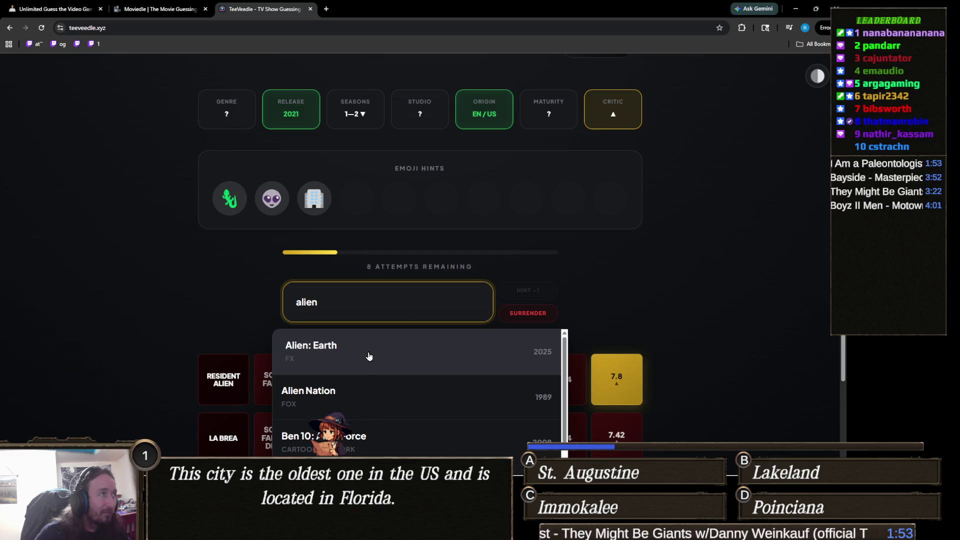
key("ctrl+a")
type("ben")
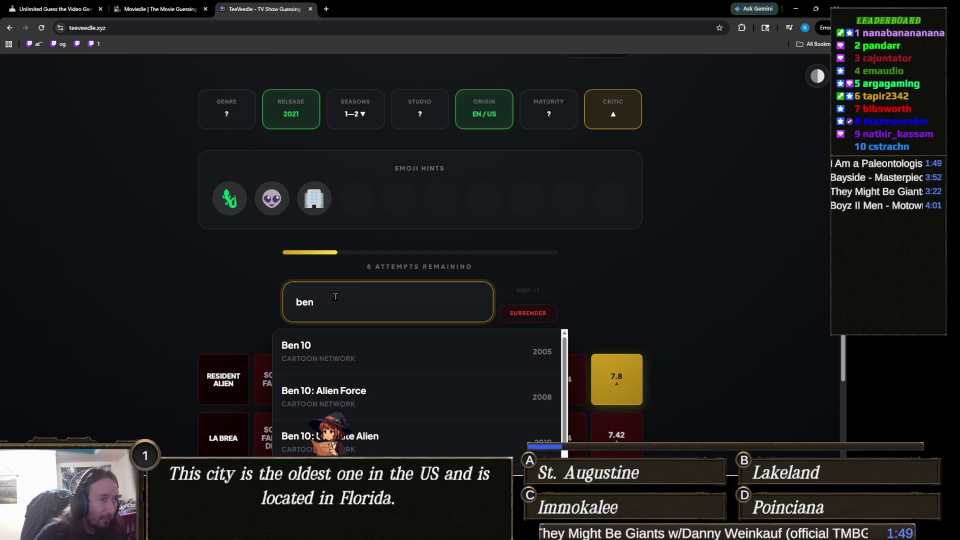
type(" 1")
scroll(333, 286, "down", 3)
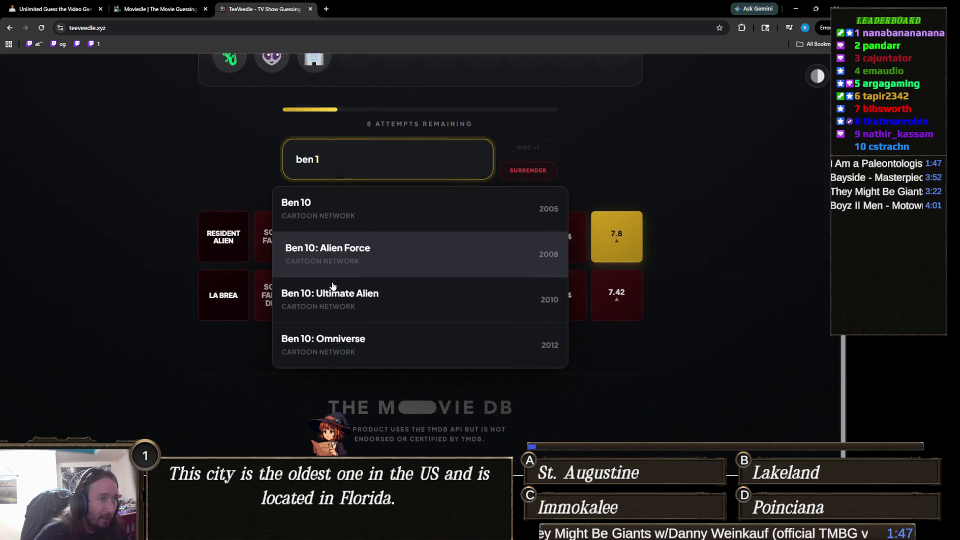
scroll(333, 286, "up", 2)
key("ctrl+a")
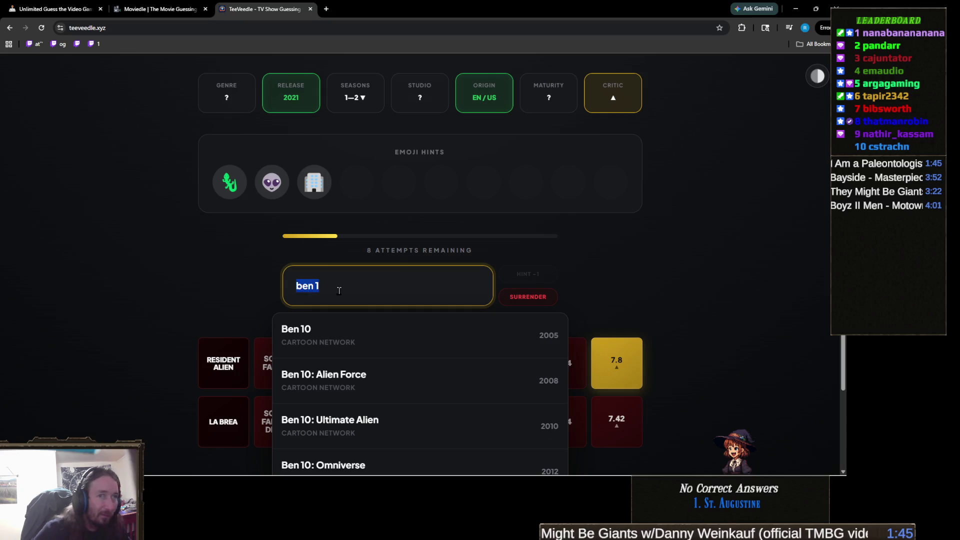
- Guess The X-Files, then Grey's Anatomy
type("x-fil")
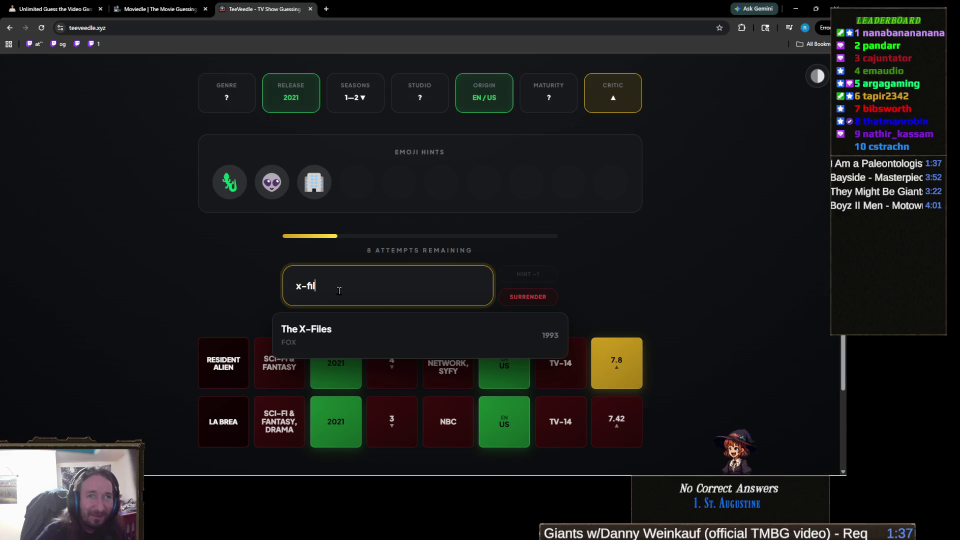
left_click(383, 316)
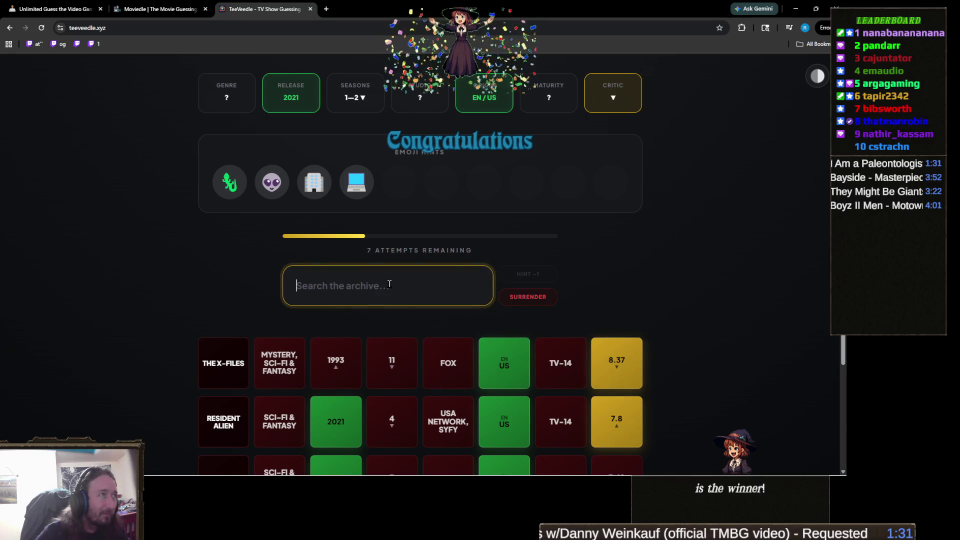
type("g")
left_click(350, 332)
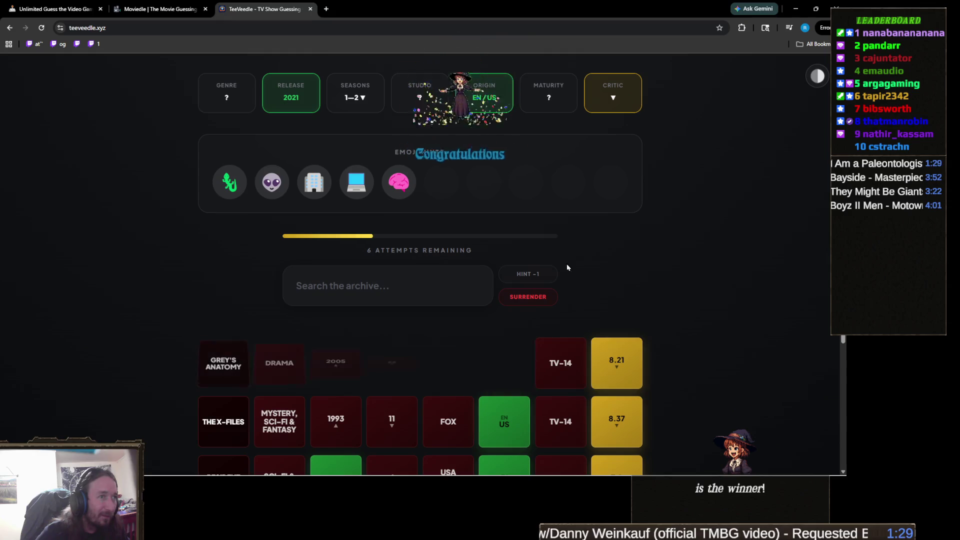
left_click(527, 276)
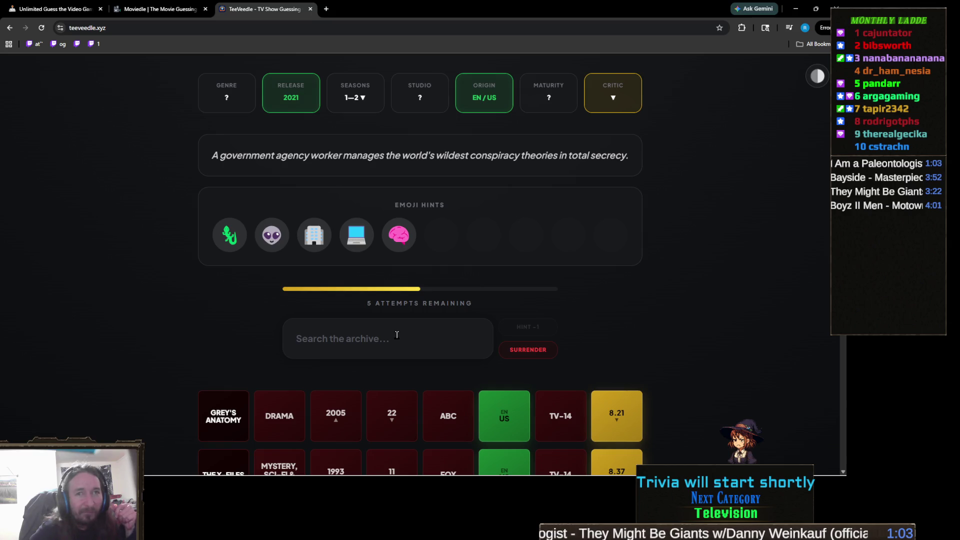
scroll(397, 335, "up", 1)
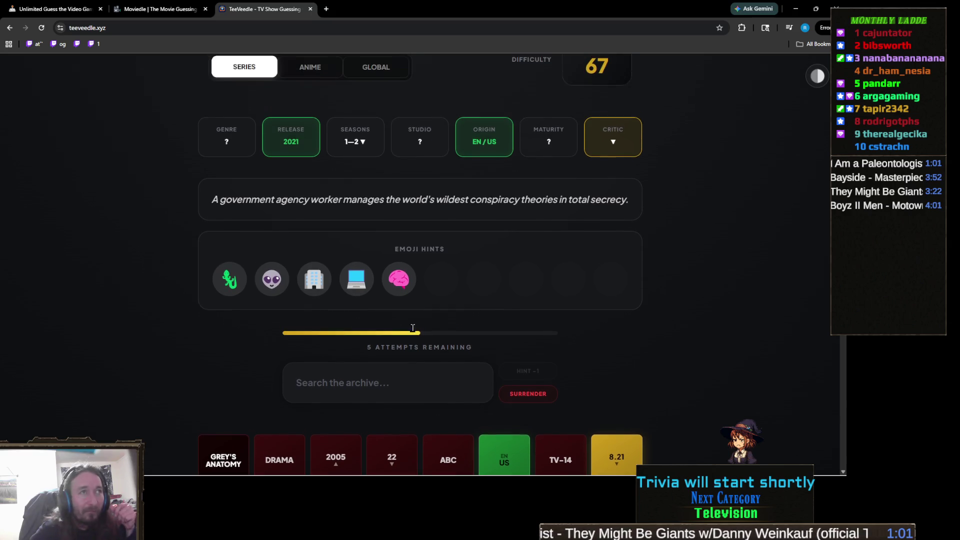
scroll(409, 330, "down", 1)
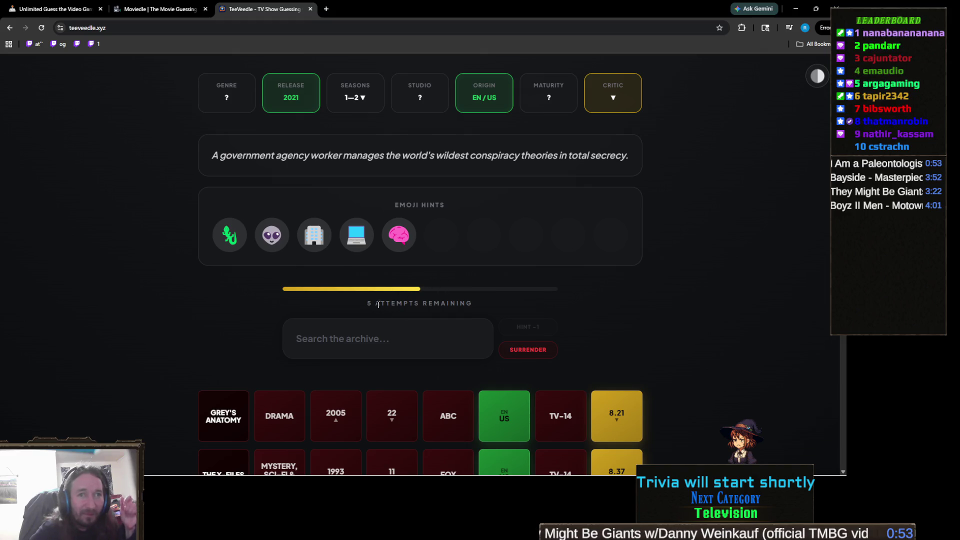
left_click(375, 339)
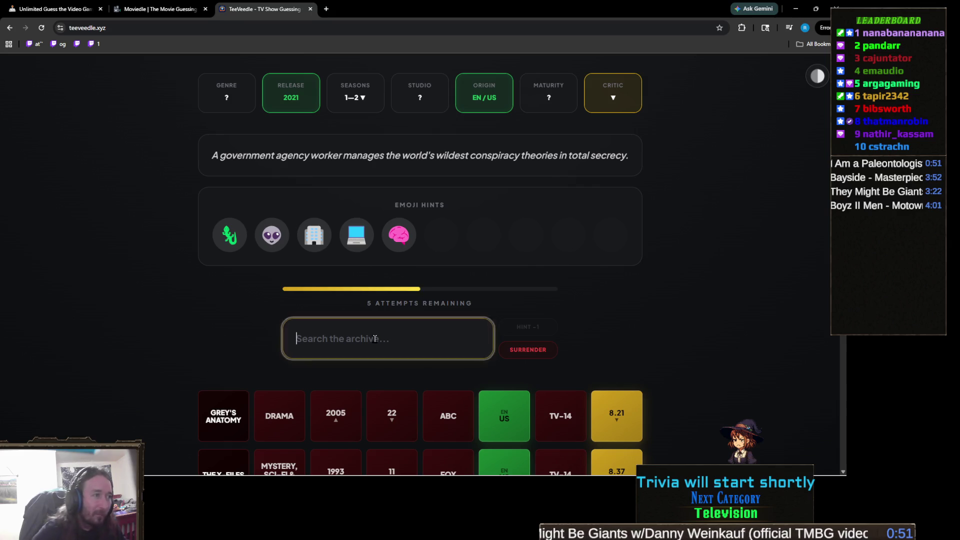
type("bo")
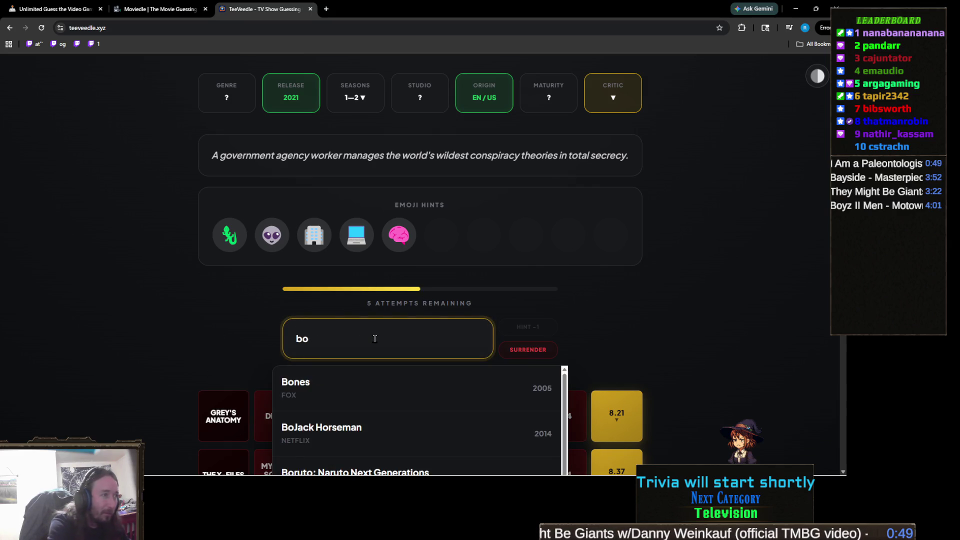
type("ot")
scroll(229, 343, "down", 3)
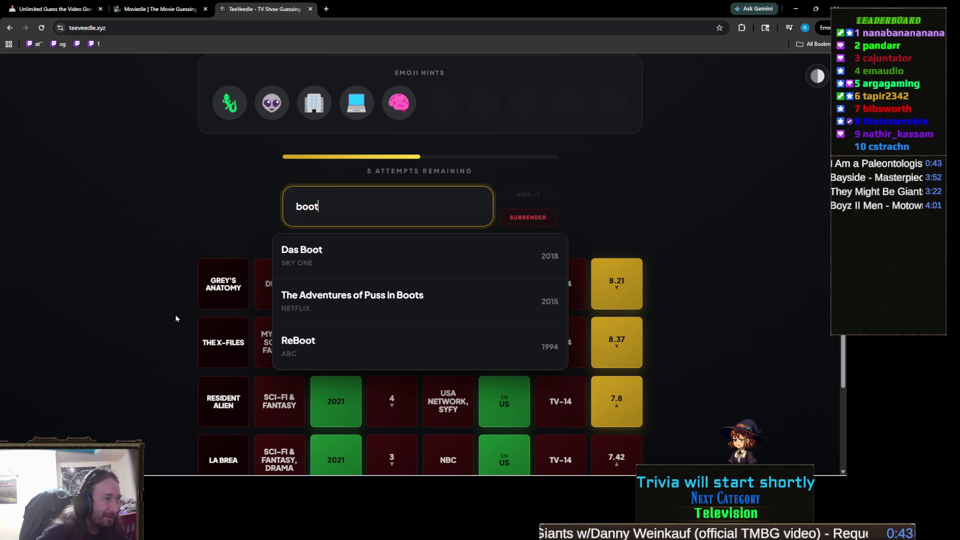
scroll(176, 318, "up", 2)
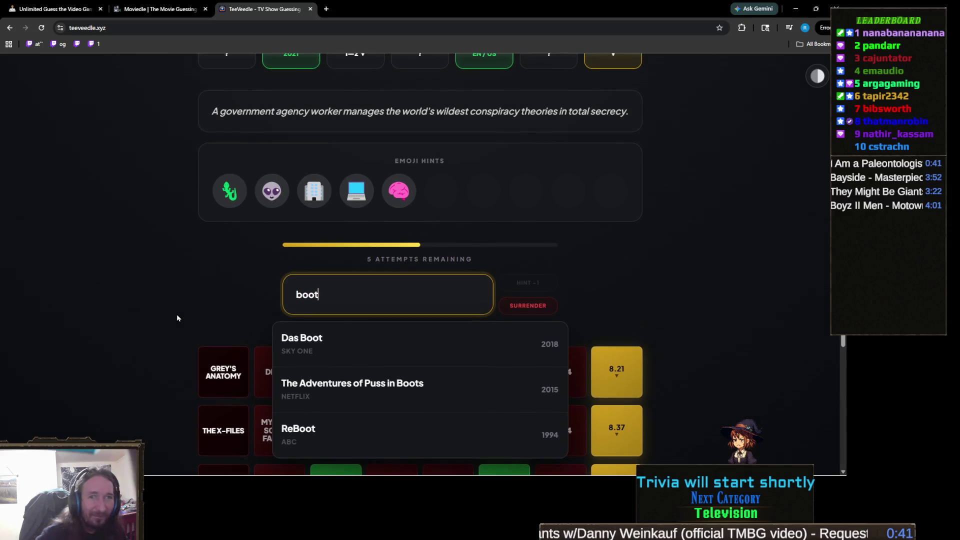
key("ctrl+a")
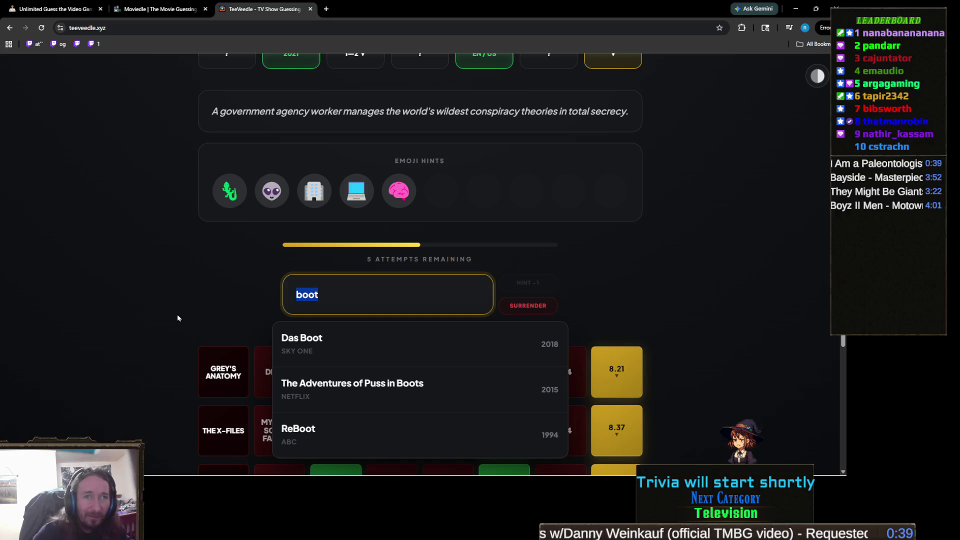
key("BackSpace")
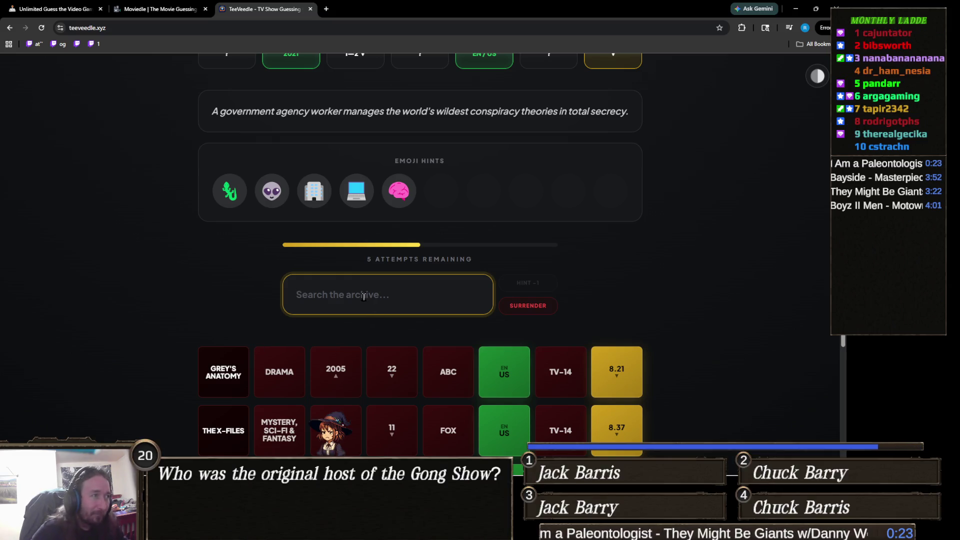
- Browse the suggested series for 's' without submitting a guess
type("s")
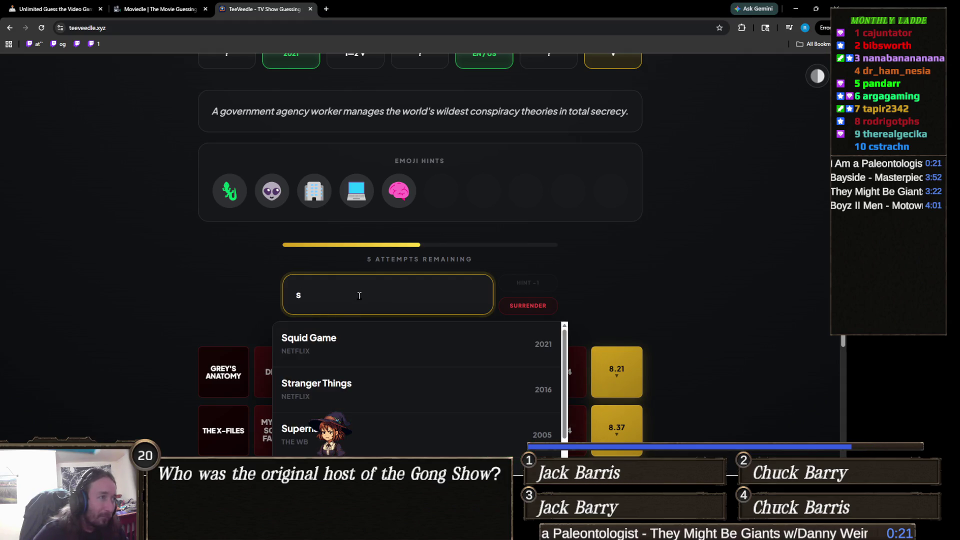
scroll(113, 324, "down", 2)
scroll(332, 332, "down", 3)
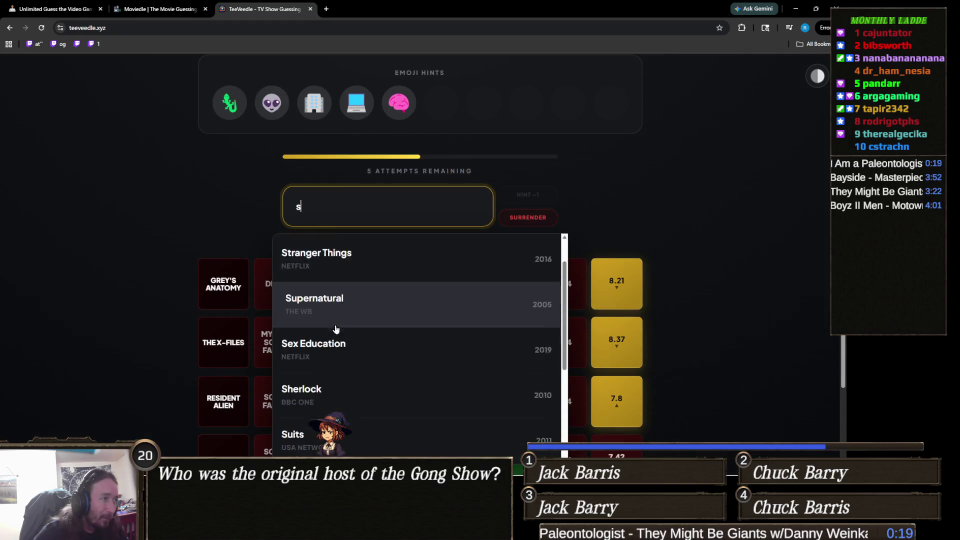
scroll(367, 343, "down", 2)
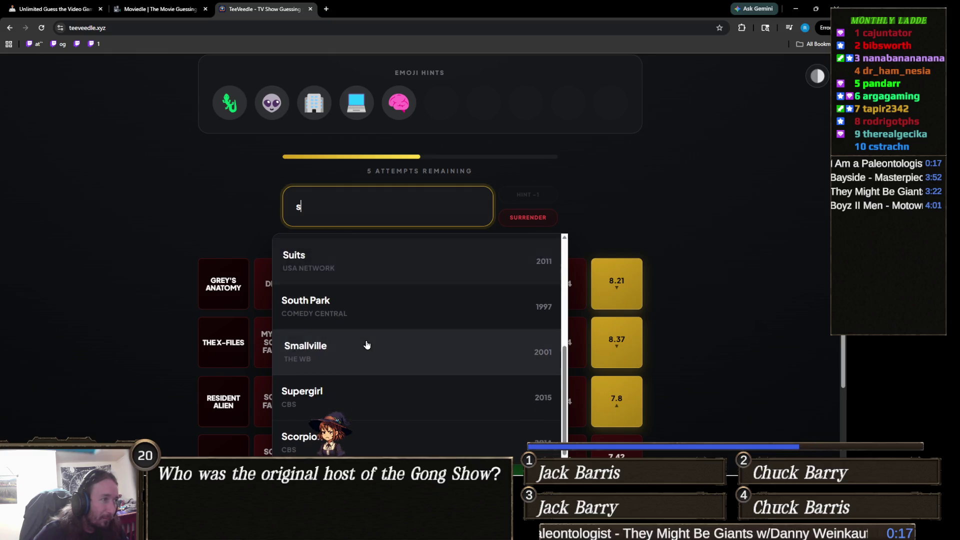
scroll(185, 365, "down", 2)
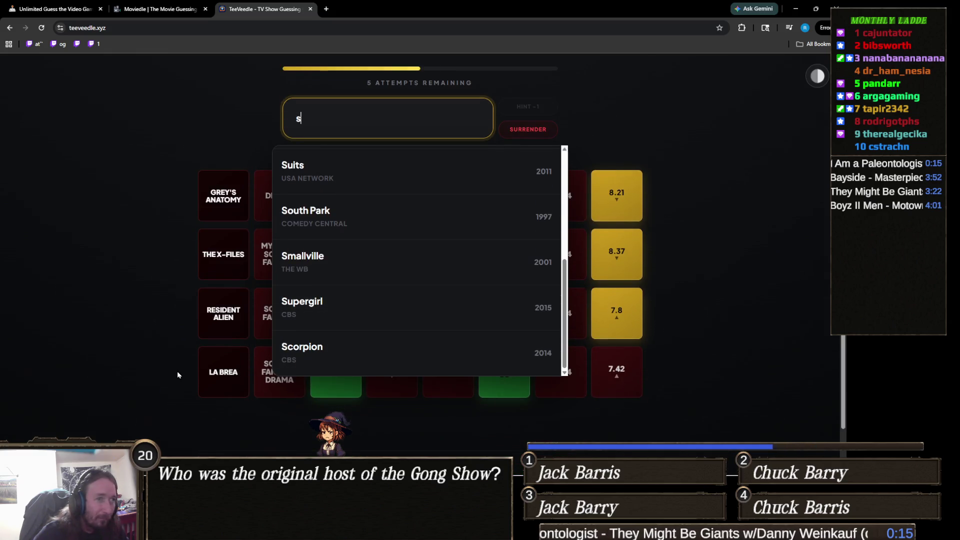
scroll(177, 371, "up", 5)
scroll(176, 375, "up", 1)
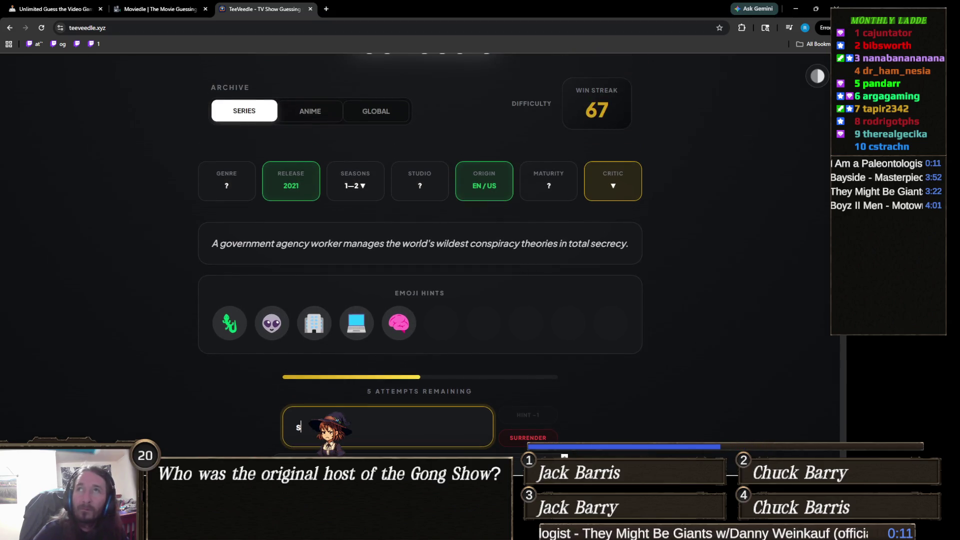
key("alt+Tab")
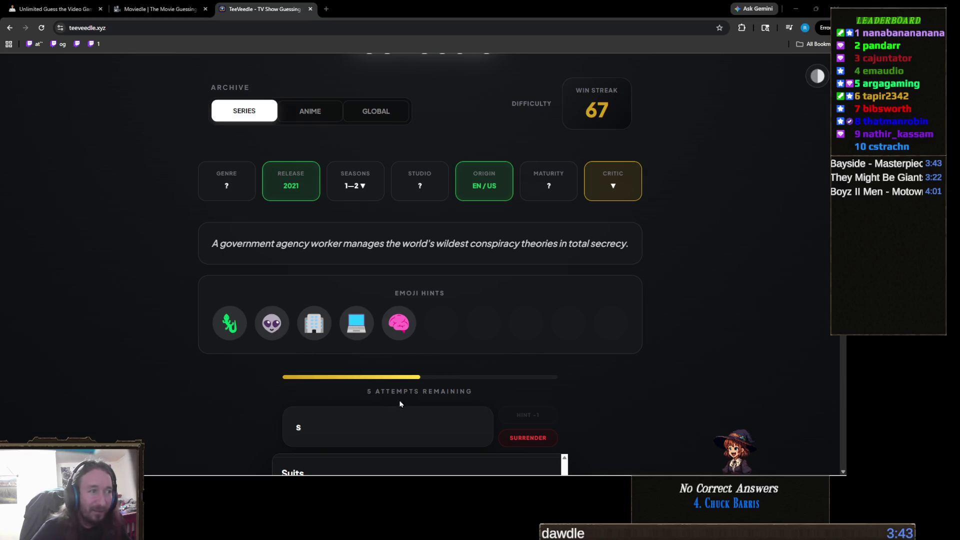
double_click(347, 428)
- Try the 'millen' and 'conspi' searches, then clear both without guessing
type("millen")
scroll(319, 235, "down", 3)
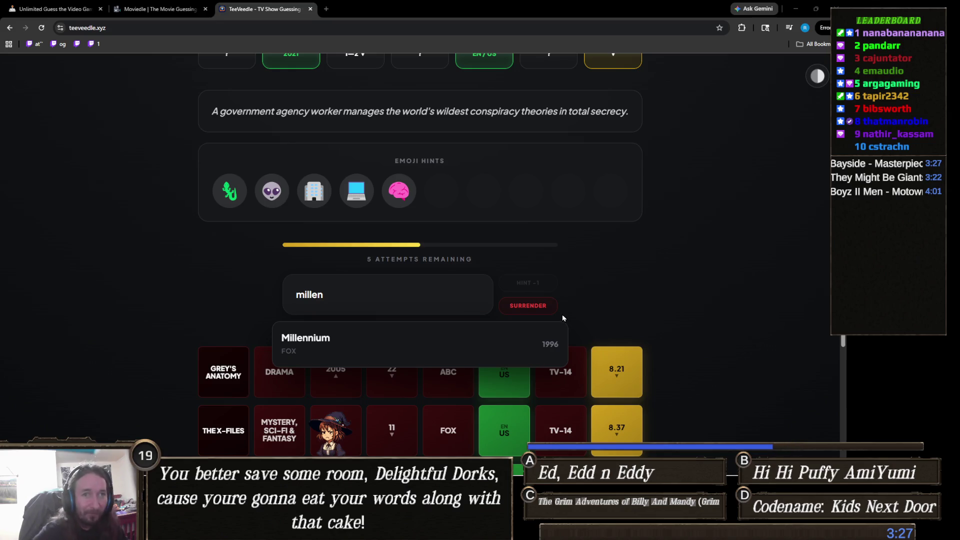
scroll(452, 317, "up", 1)
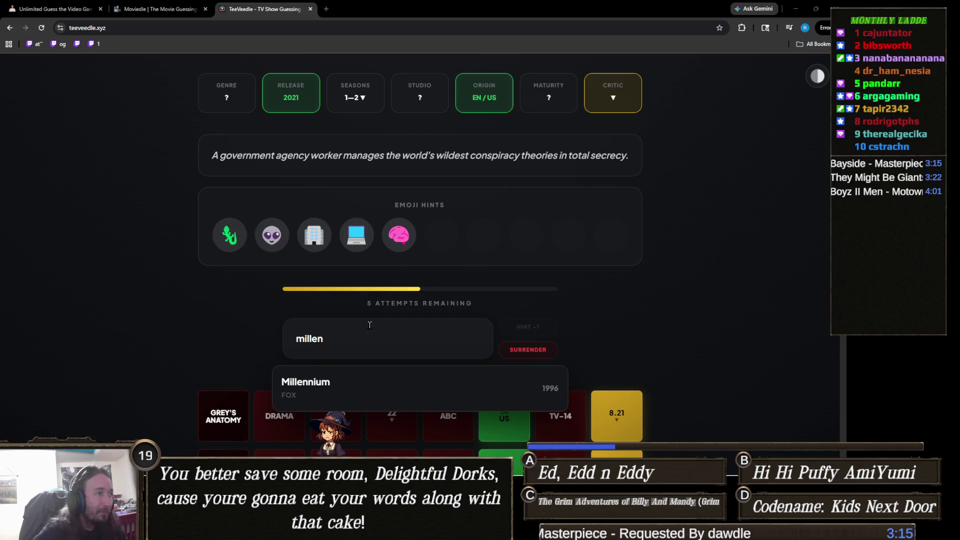
double_click(357, 337)
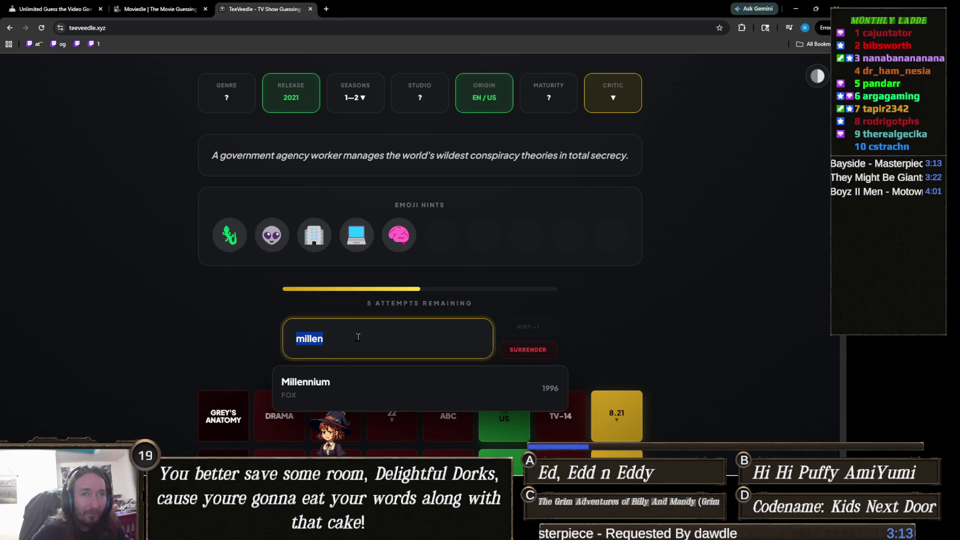
key("BackSpace")
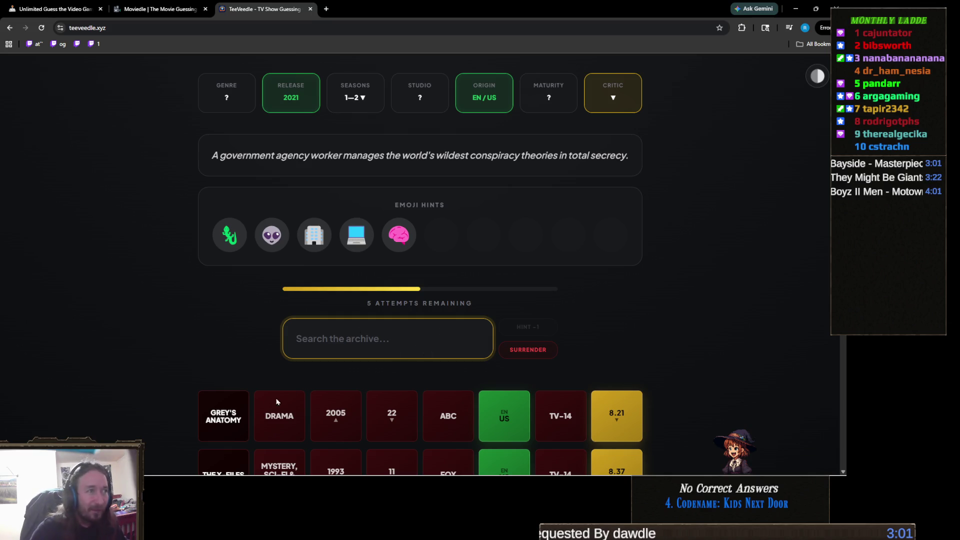
type("conspi")
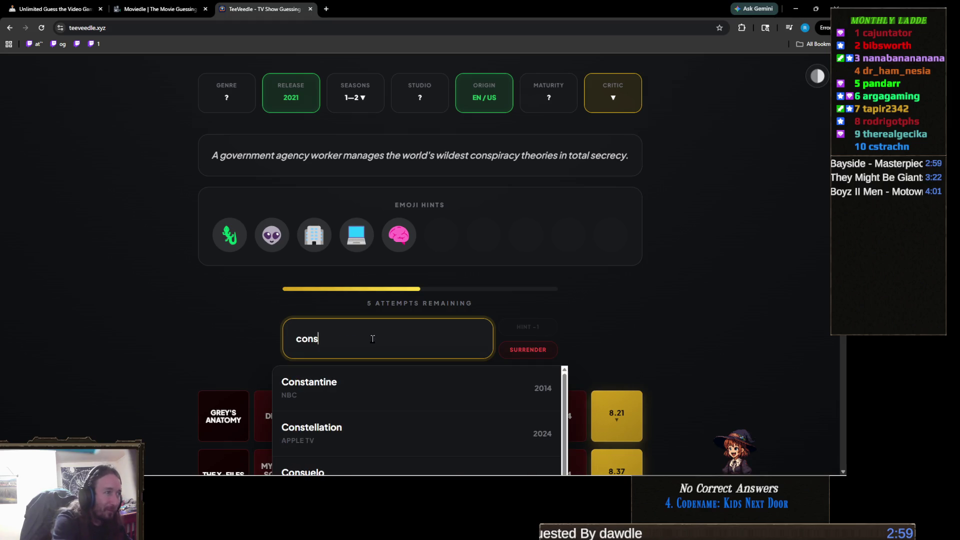
key("ctrl+a")
key("BackSpace")
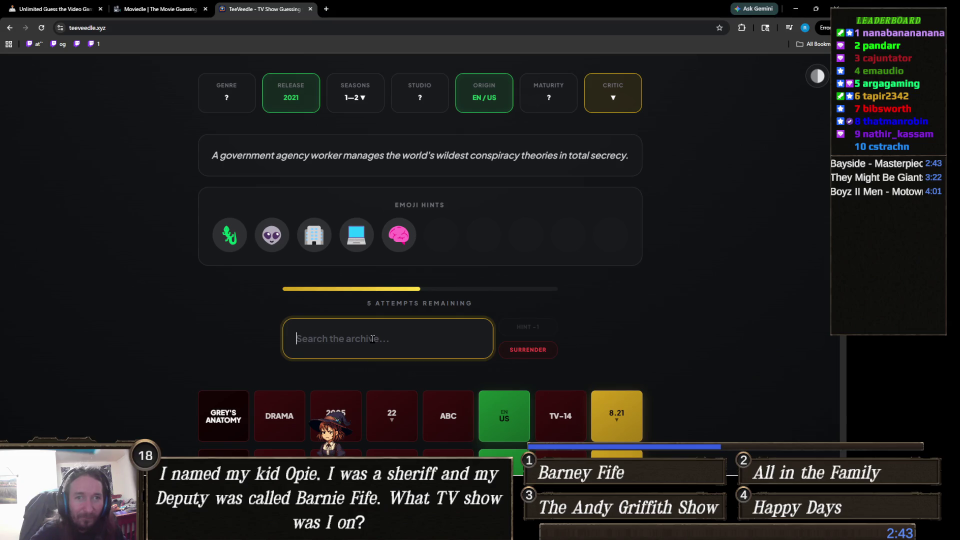
- Guess Agency, then solve the puzzle with Inside Job and start a fresh round
type("age")
left_click(332, 384)
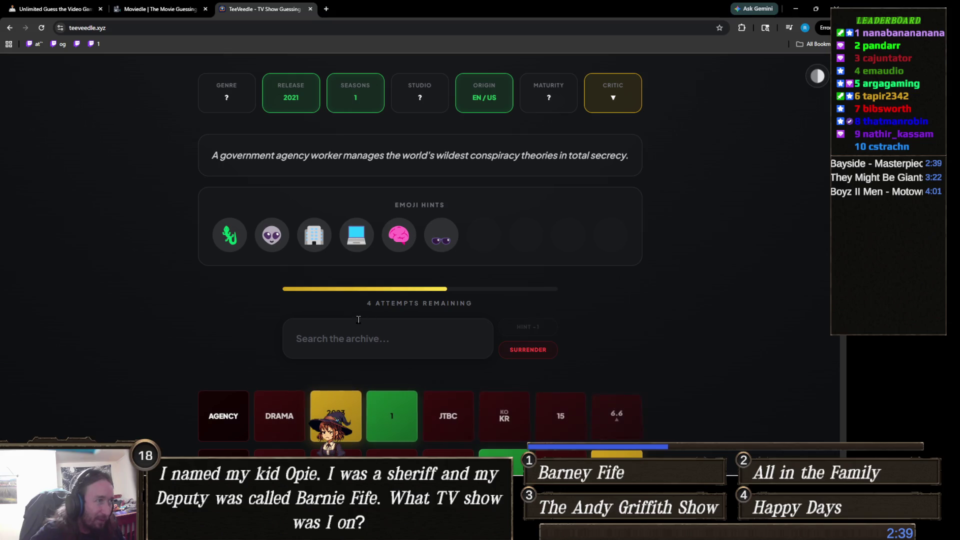
left_click(353, 337)
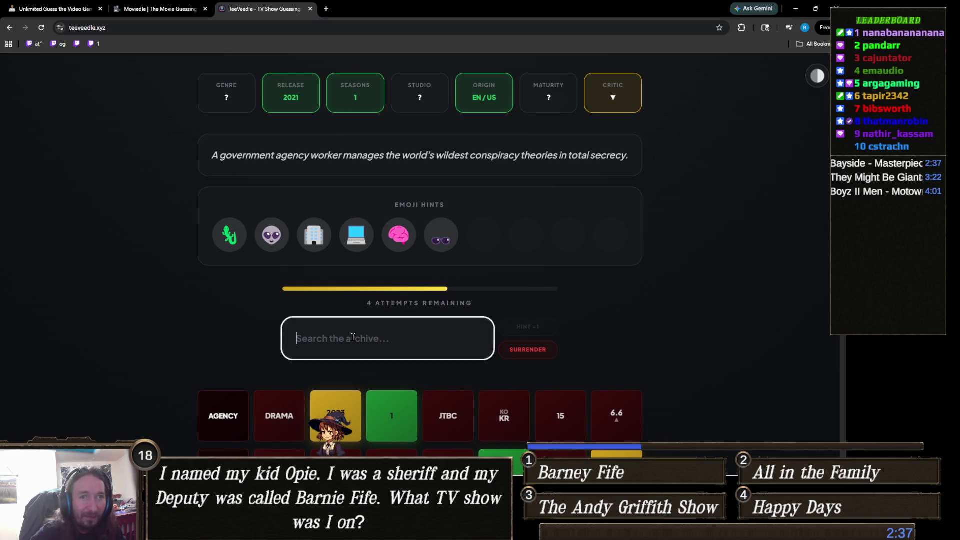
type("inve")
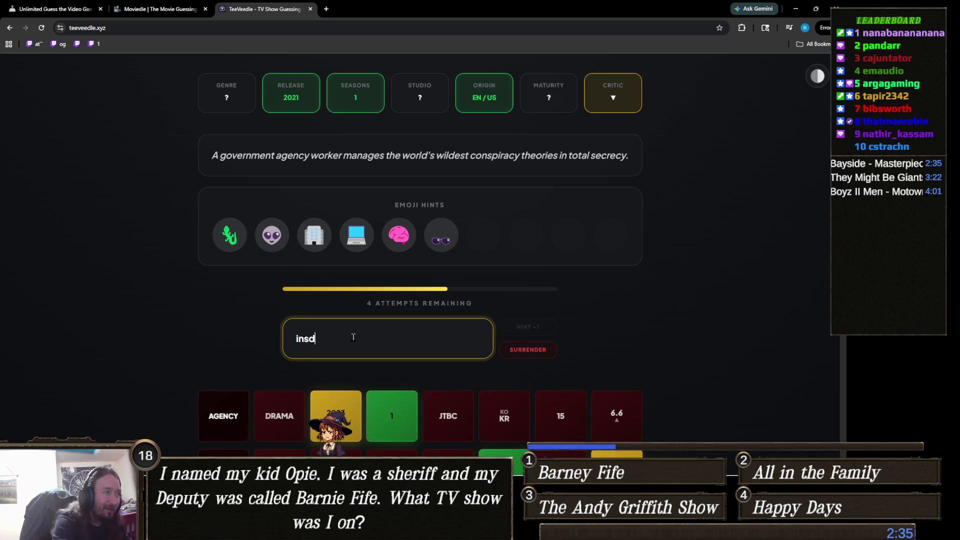
key("BackSpace")
key("BackSpace")
type("side j")
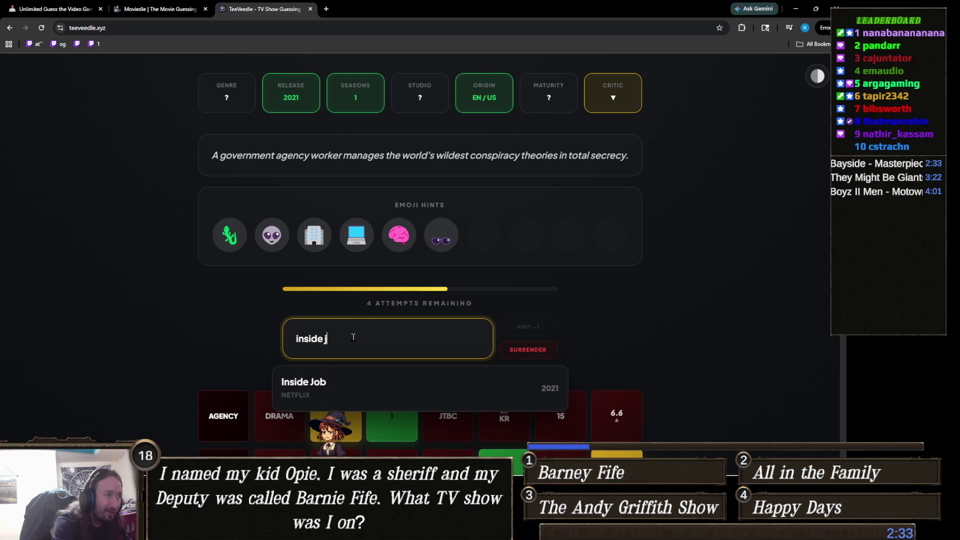
left_click(377, 386)
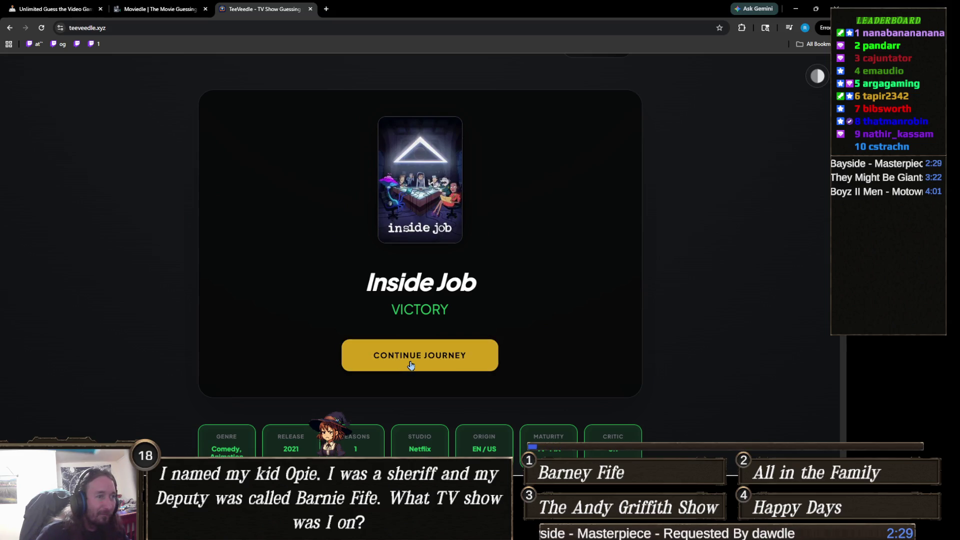
left_click(413, 368)
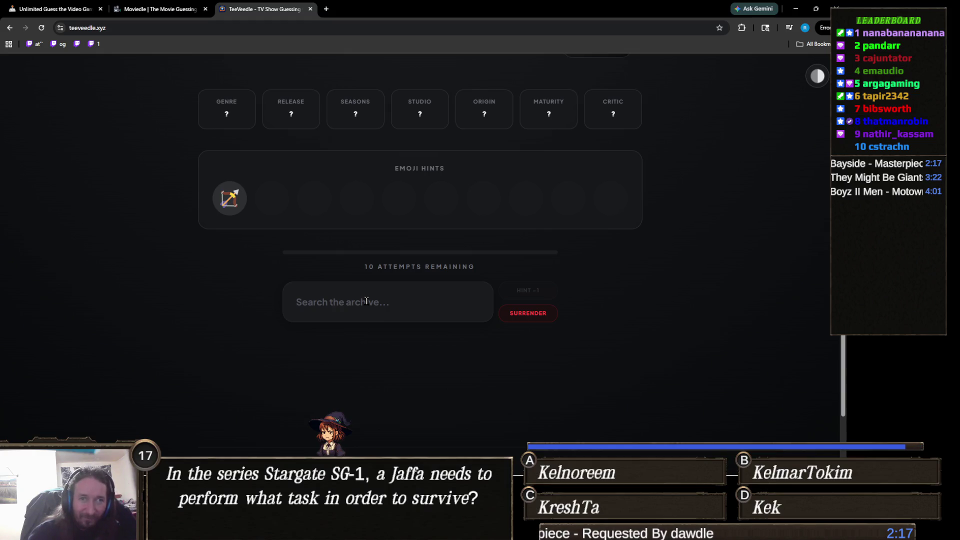
- Guess Arrow, then Over the Garden Wall
left_click(367, 301)
type("arr")
left_click(317, 357)
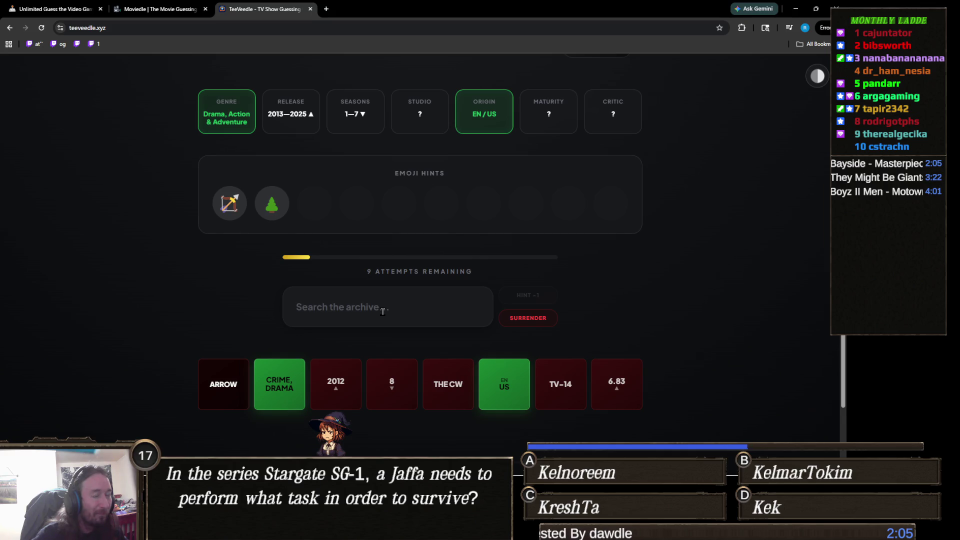
left_click(383, 311)
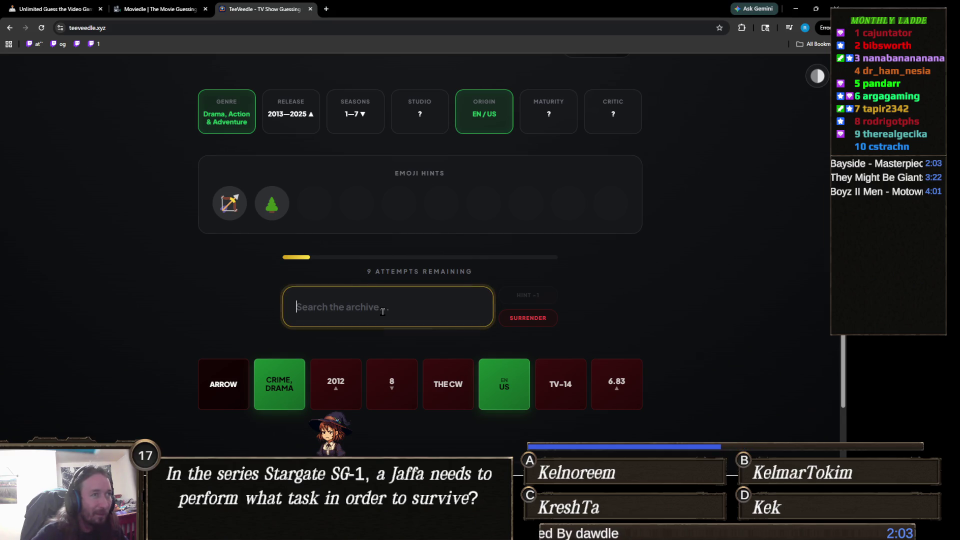
type("over th")
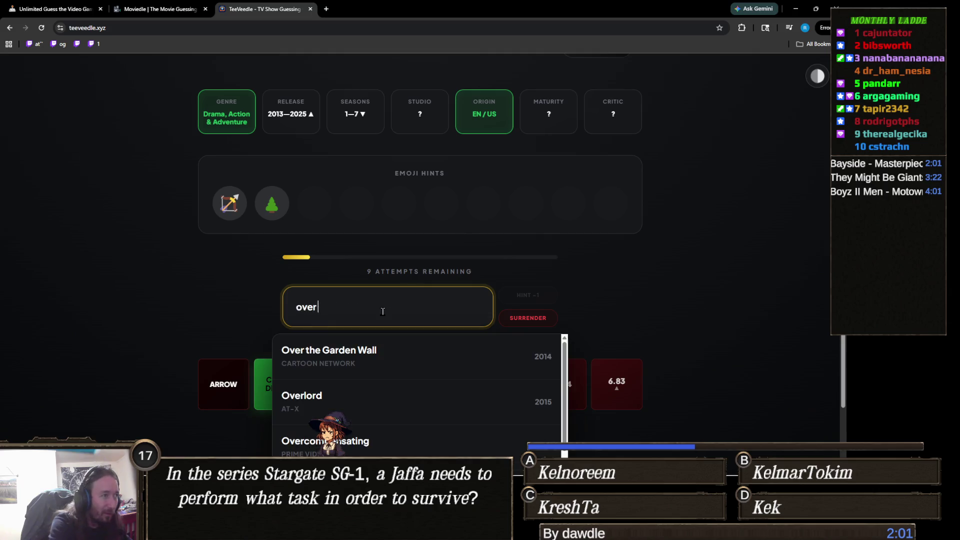
left_click(385, 344)
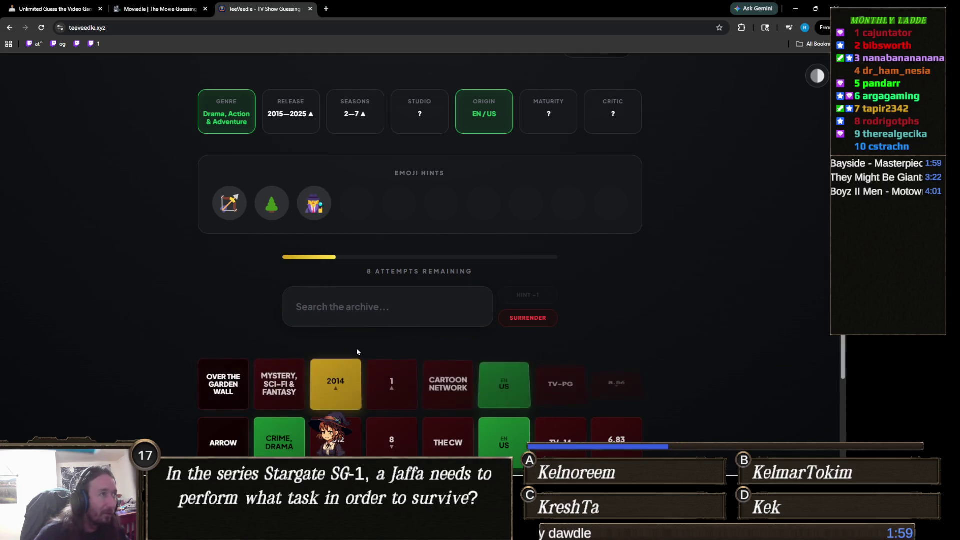
- Type 'robin h' in the search and clear it without guessing
left_click(395, 319)
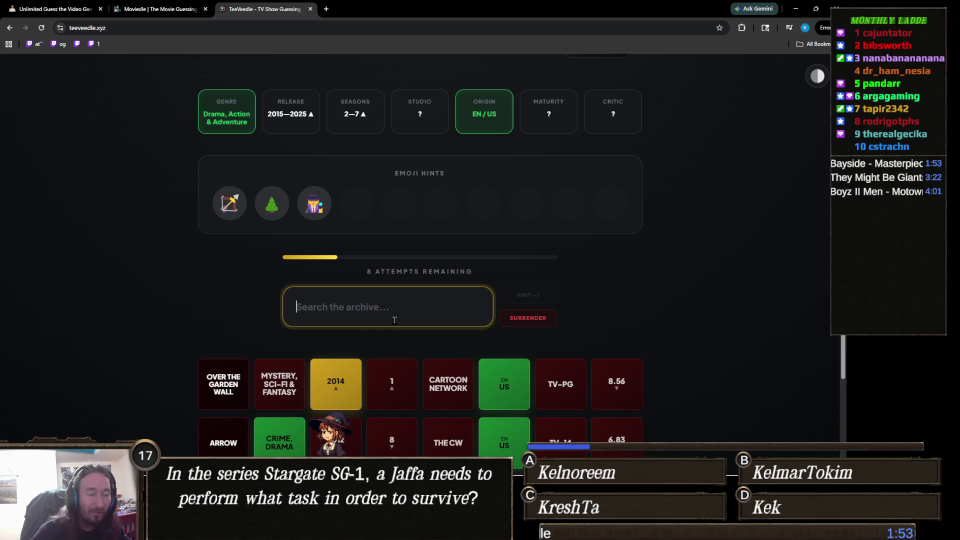
type("robin h")
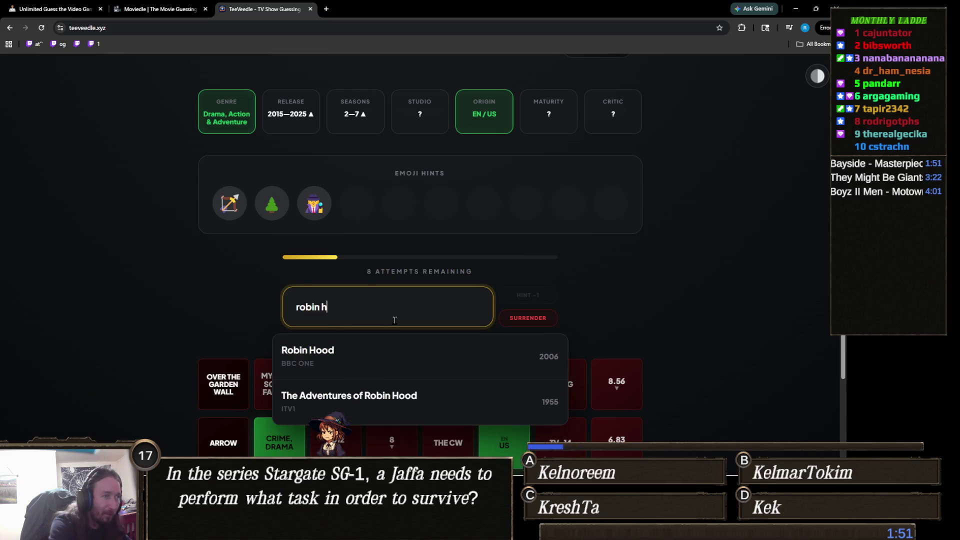
key("ctrl+a")
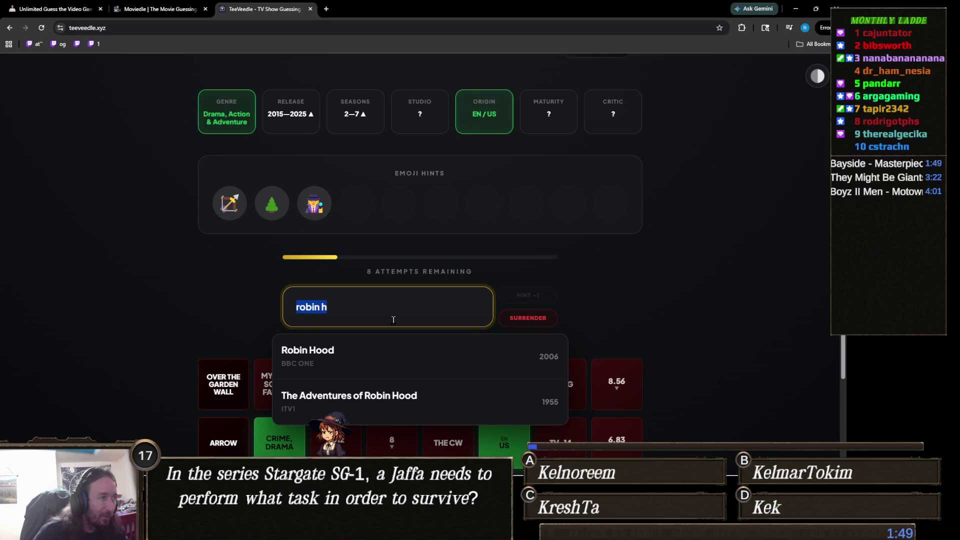
key("BackSpace")
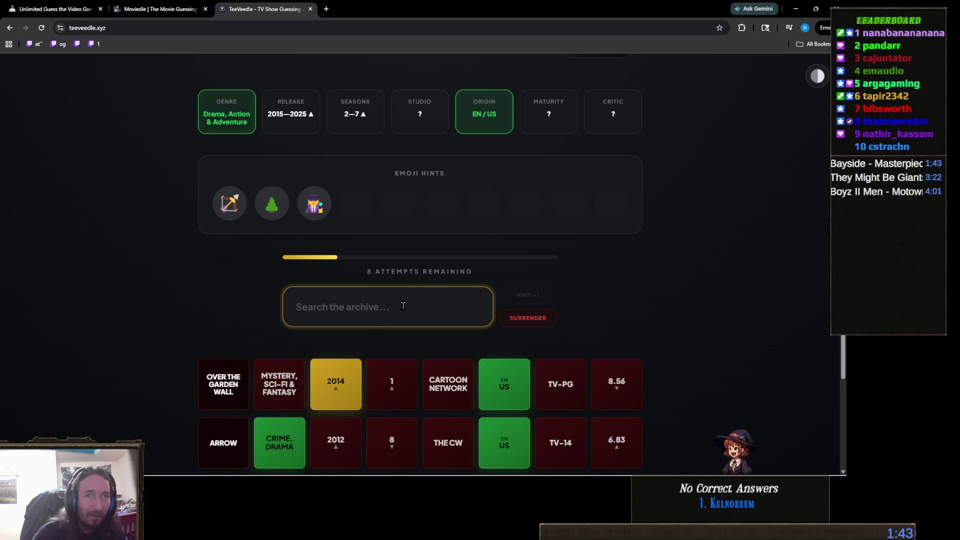
- Guess The Last of Us from the 'the las' search
type("the k")
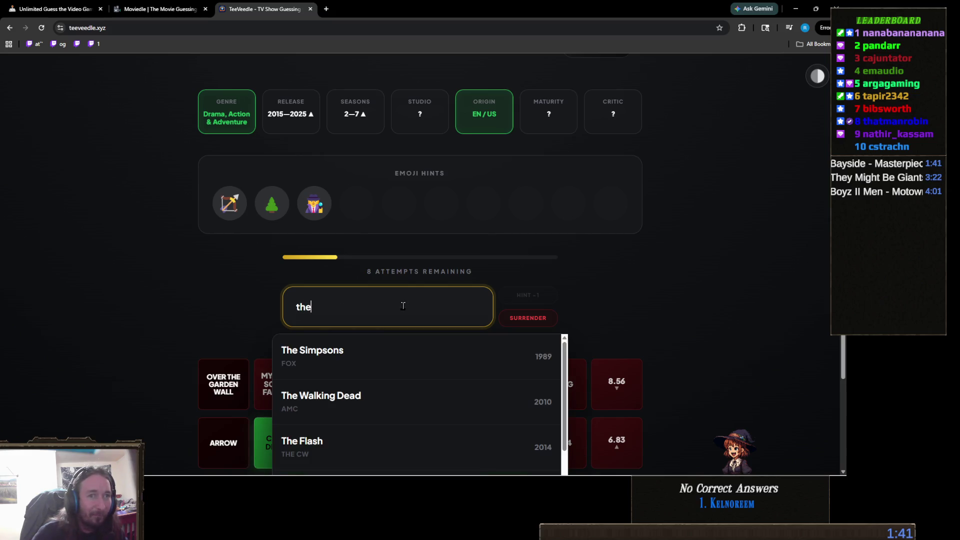
key("BackSpace")
type("las")
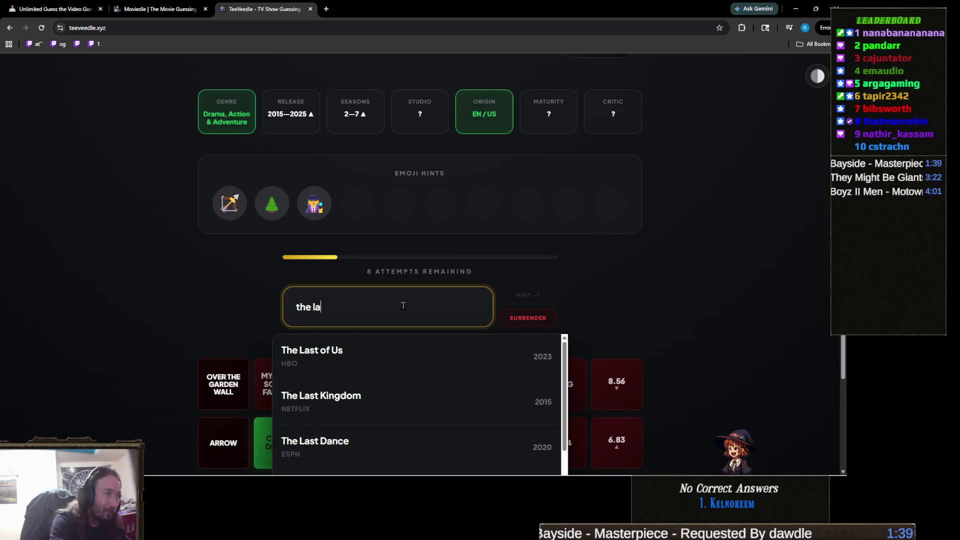
left_click(431, 355)
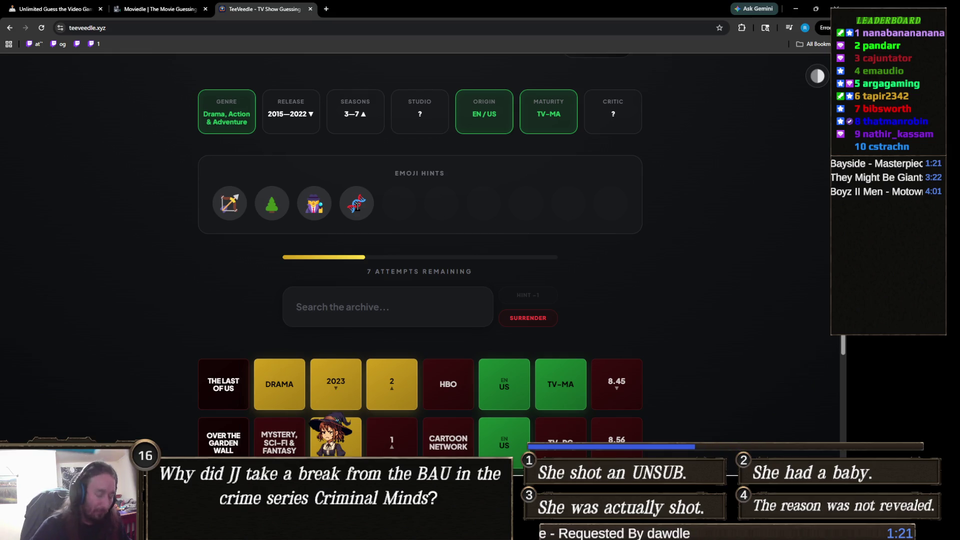
- Search 'hunger' and dismiss the suggestions without guessing
left_click(382, 315)
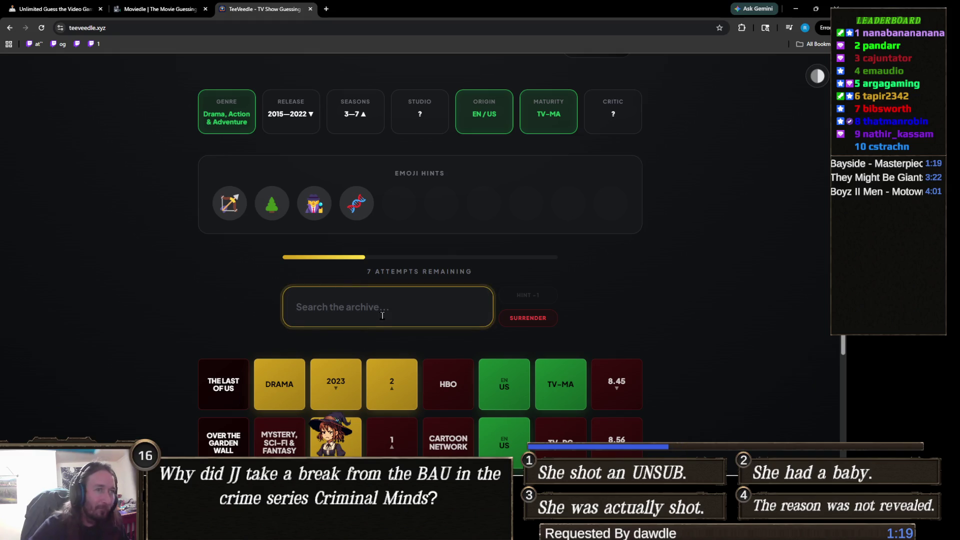
type("hunger")
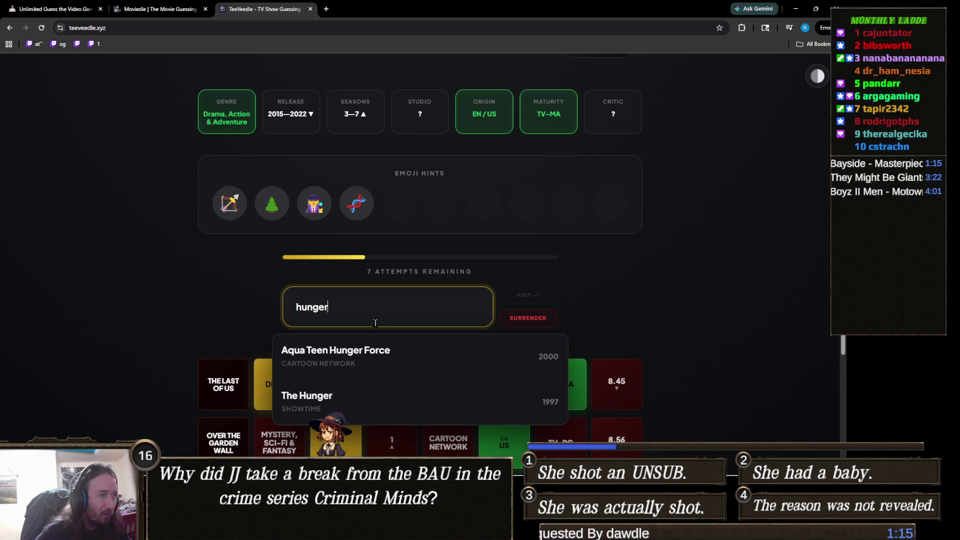
left_click(366, 357)
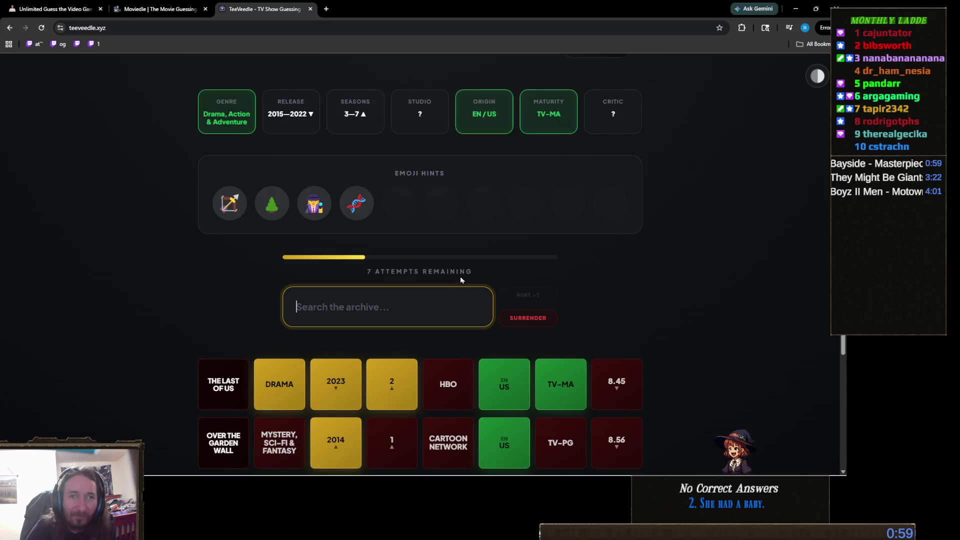
scroll(364, 307, "down", 3)
left_click(224, 325)
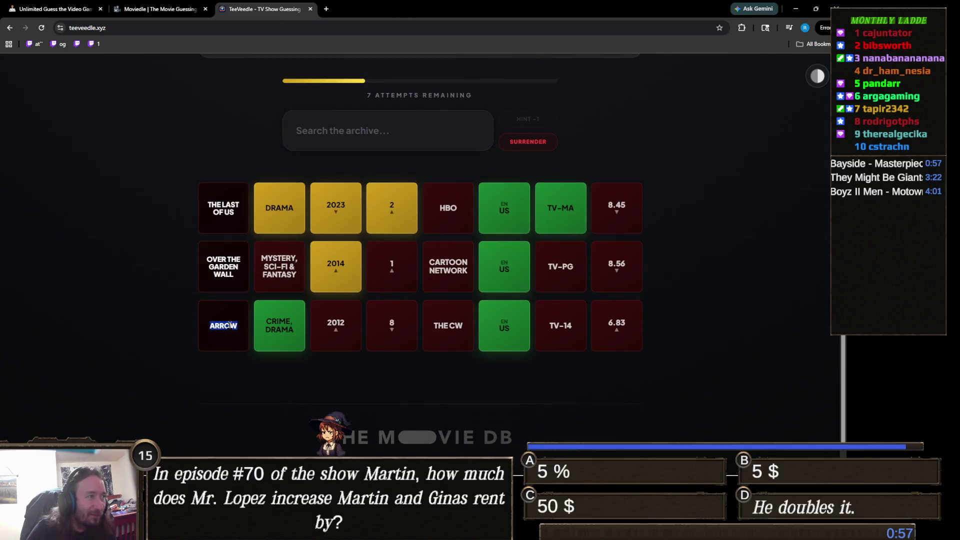
scroll(249, 316, "up", 3)
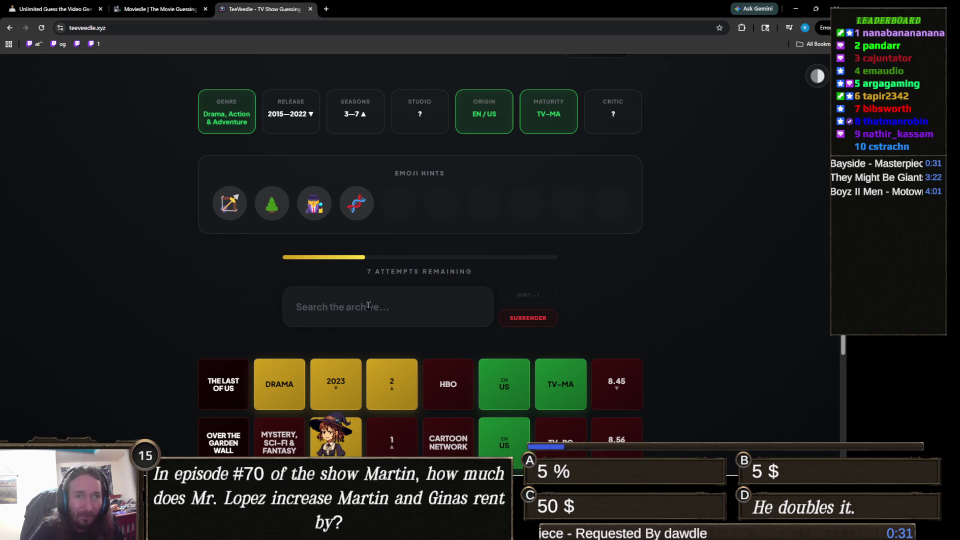
left_click(400, 309)
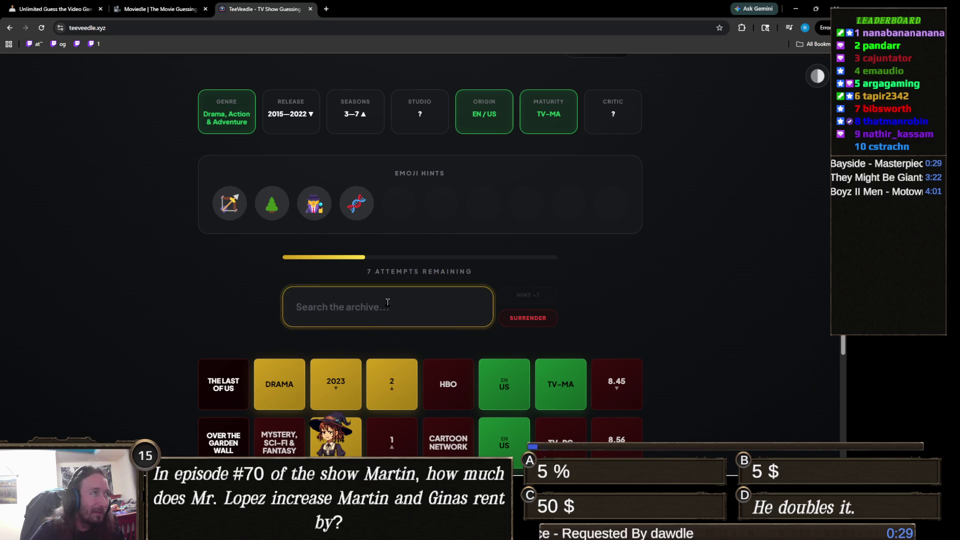
type("st")
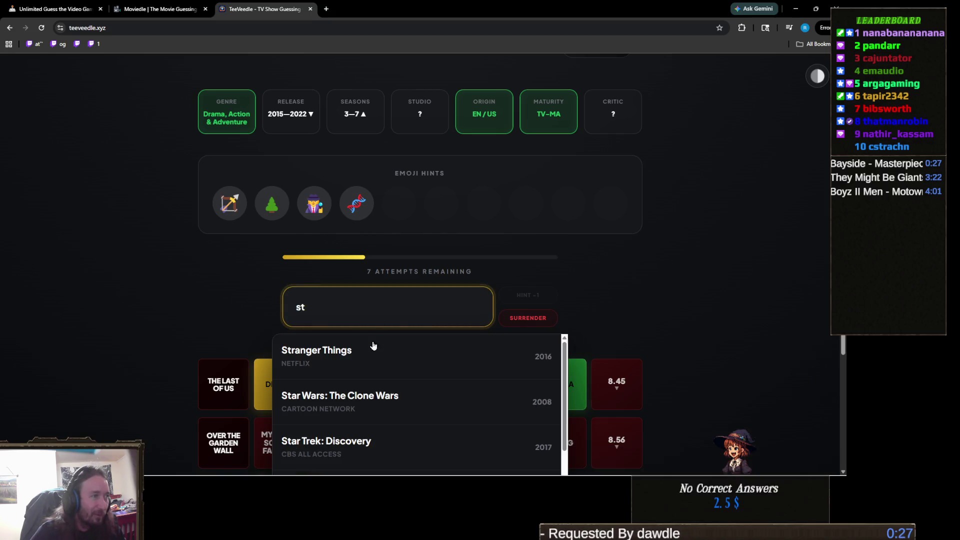
- Guess Stranger Things and reveal the plot hint for one attempt
left_click(367, 352)
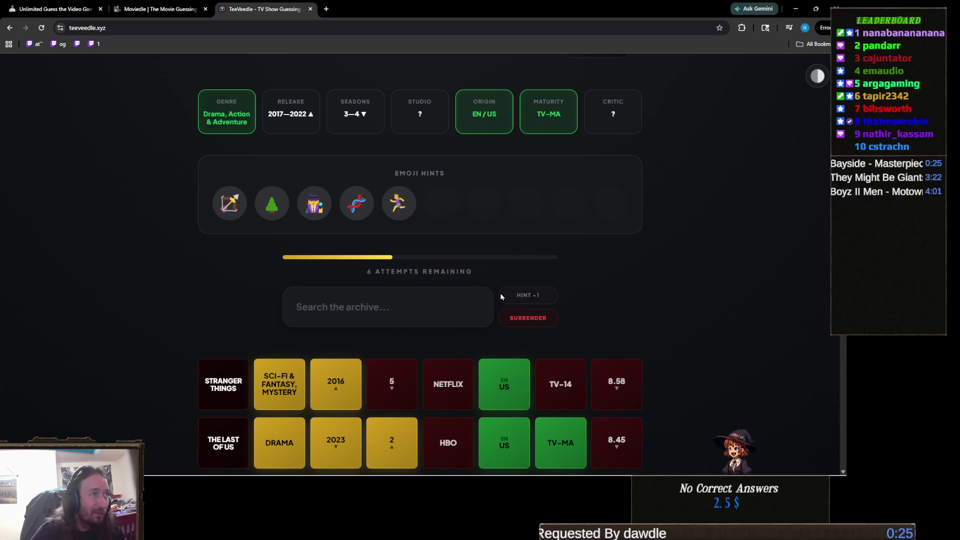
left_click(543, 296)
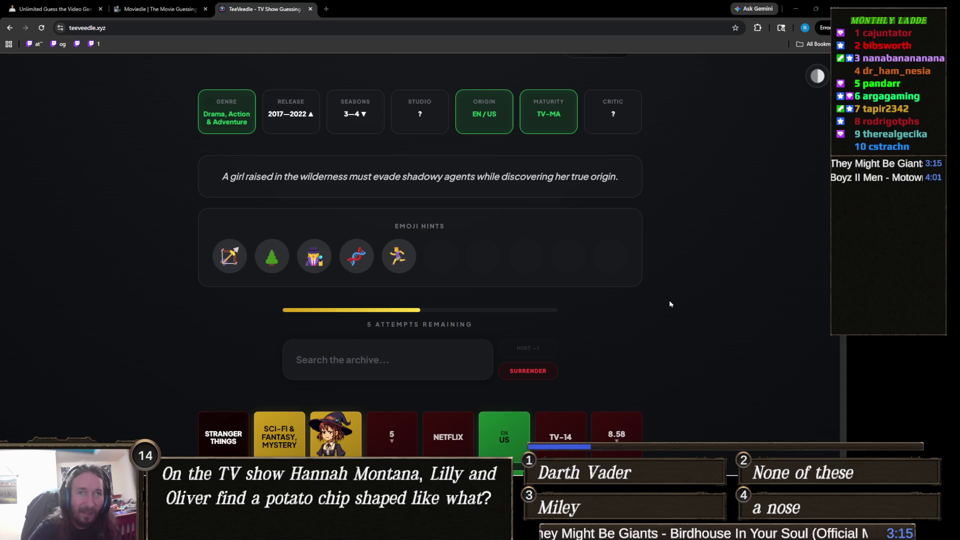
scroll(550, 335, "up", 3)
scroll(396, 345, "down", 3)
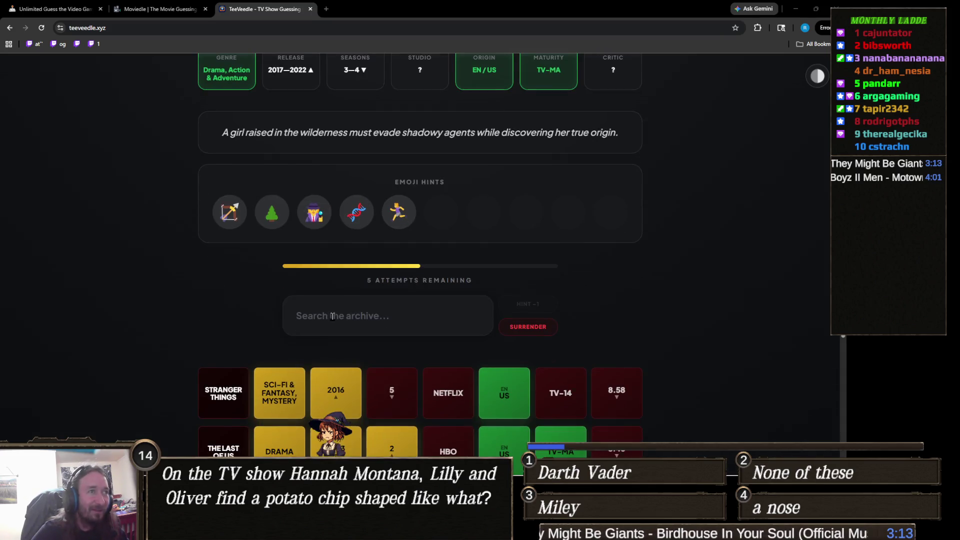
- Solve the puzzle by guessing Hanna
left_click(371, 325)
type("hannah")
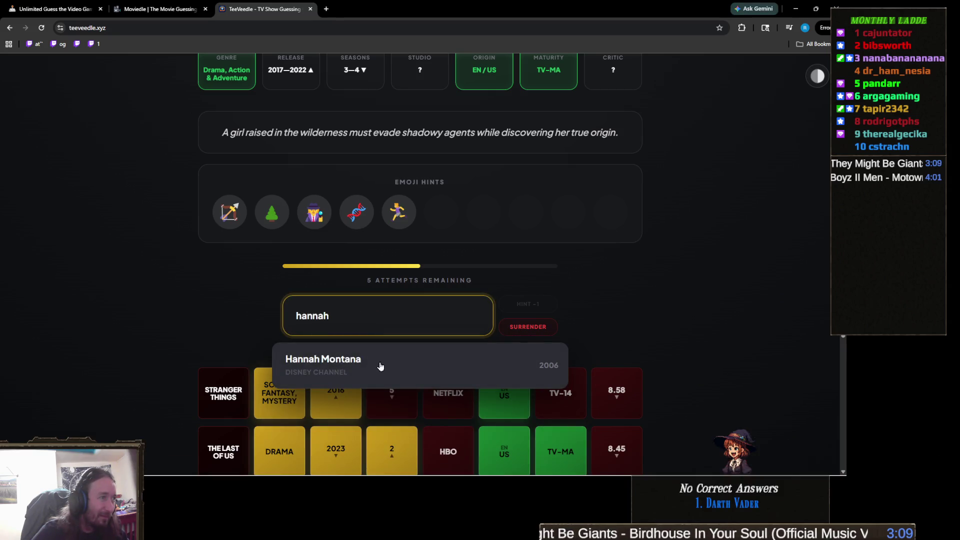
key("BackSpace")
key("Return")
scroll(395, 369, "down", 1)
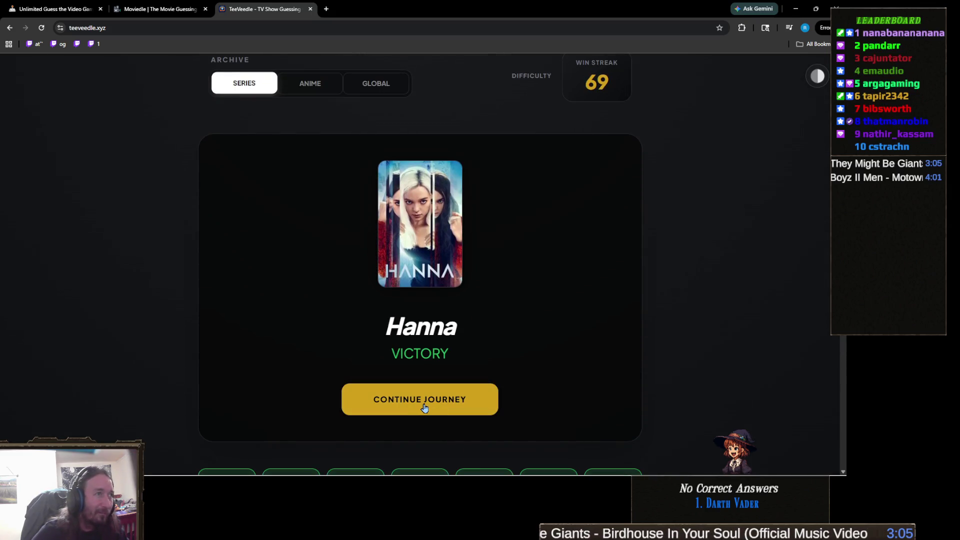
- Continue to the next puzzle and solve it by guessing Midnight Mass
left_click(424, 406)
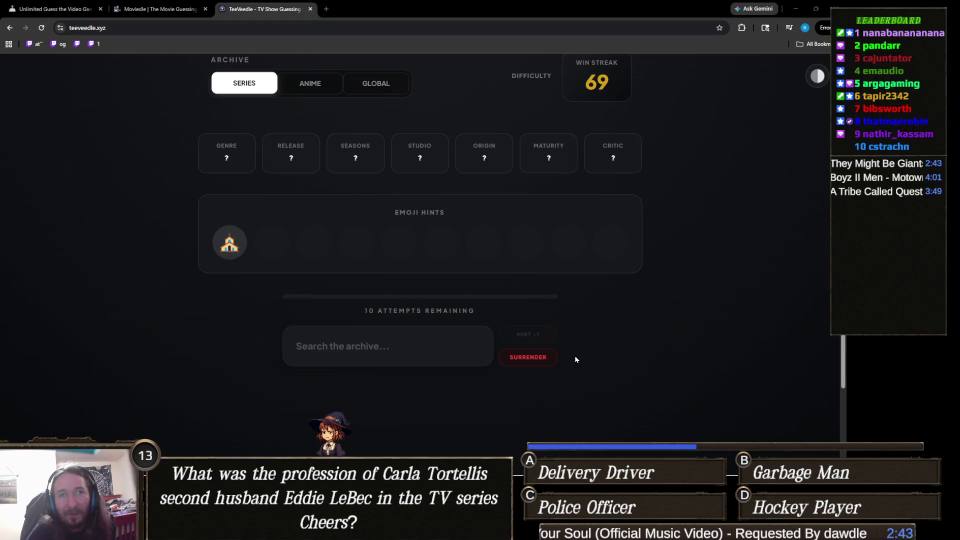
left_click(375, 353)
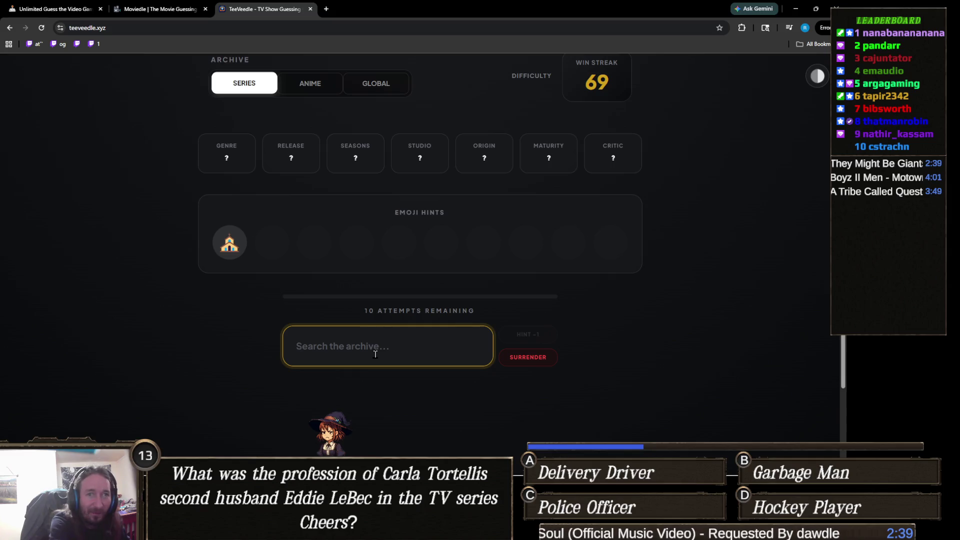
type("midni")
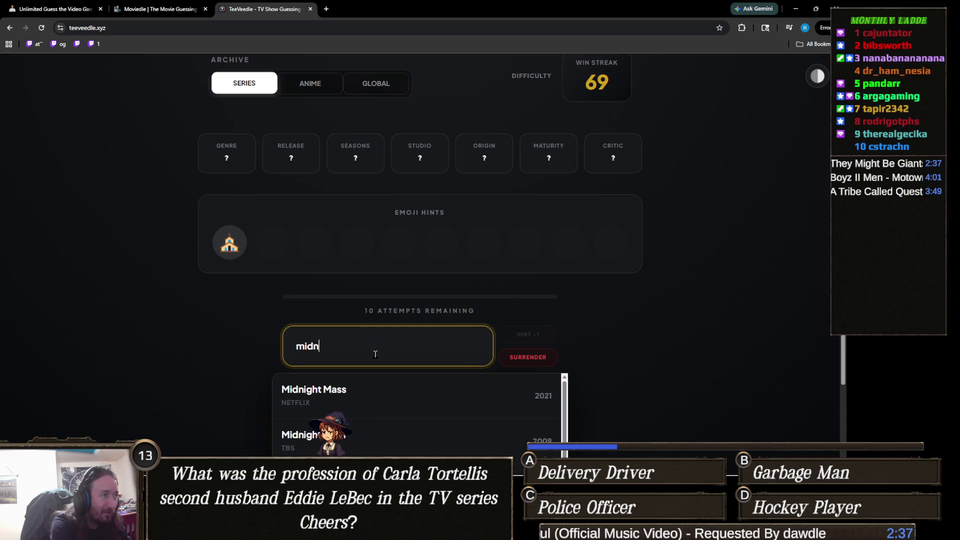
left_click(333, 404)
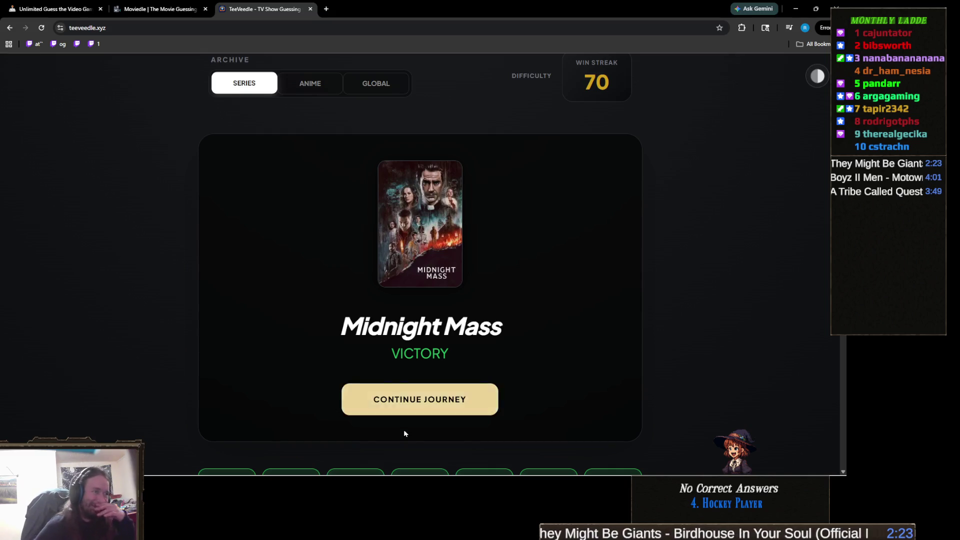
- Switch to Unity and orbit the Scene view over the painted grass terrain
mouse_move(427, 479)
mouse_move(391, 470)
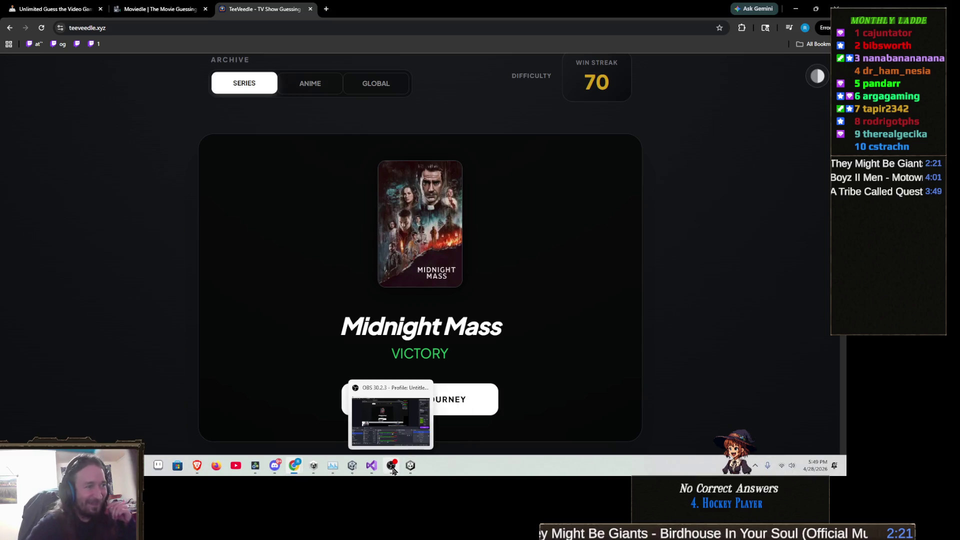
key("alt+Tab")
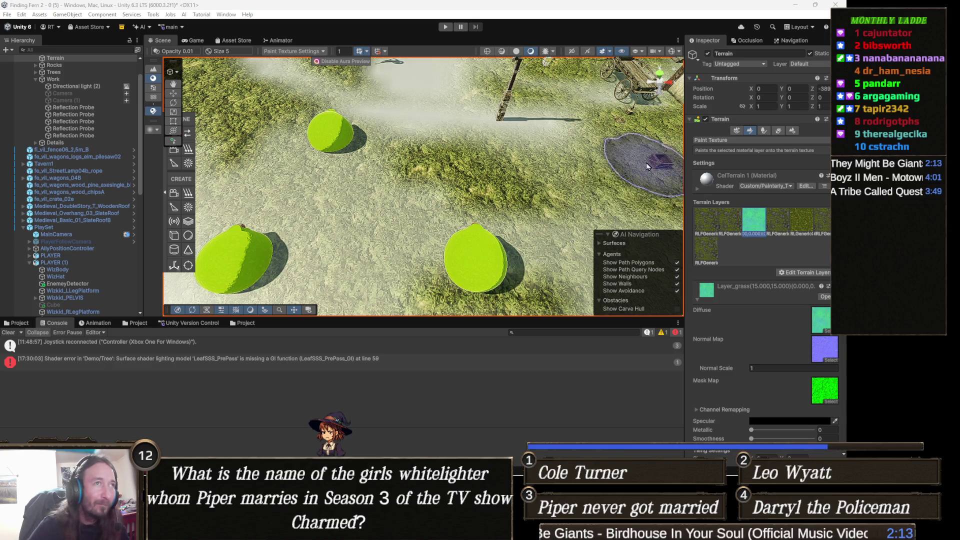
mouse_move(621, 177)
left_mouse_down()
mouse_move(424, 163)
mouse_move(653, 196)
mouse_move(416, 201)
mouse_move(457, 210)
mouse_move(439, 228)
mouse_move(487, 282)
left_mouse_up()
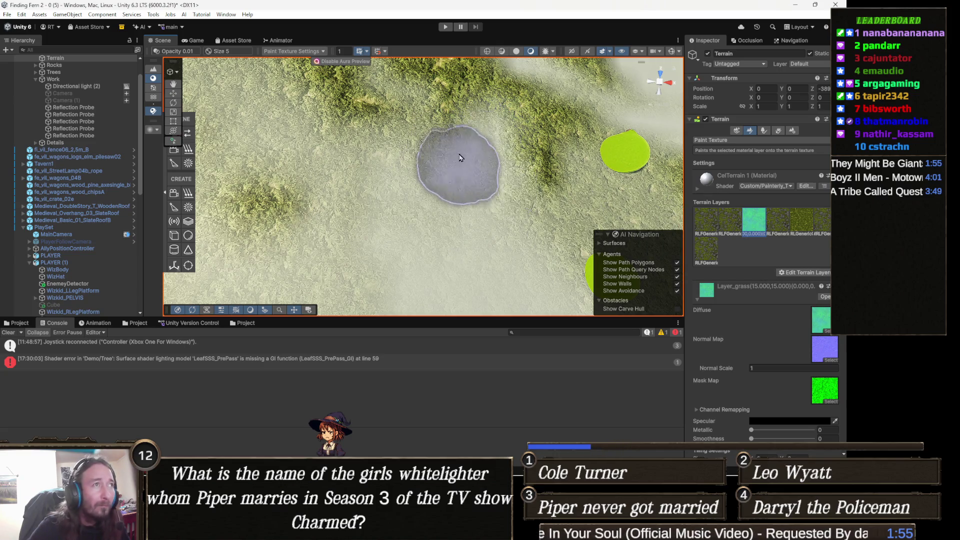
left_click_drag(506, 119, 513, 200)
mouse_move(524, 178)
left_mouse_down()
mouse_move(540, 154)
mouse_move(585, 175)
left_mouse_up()
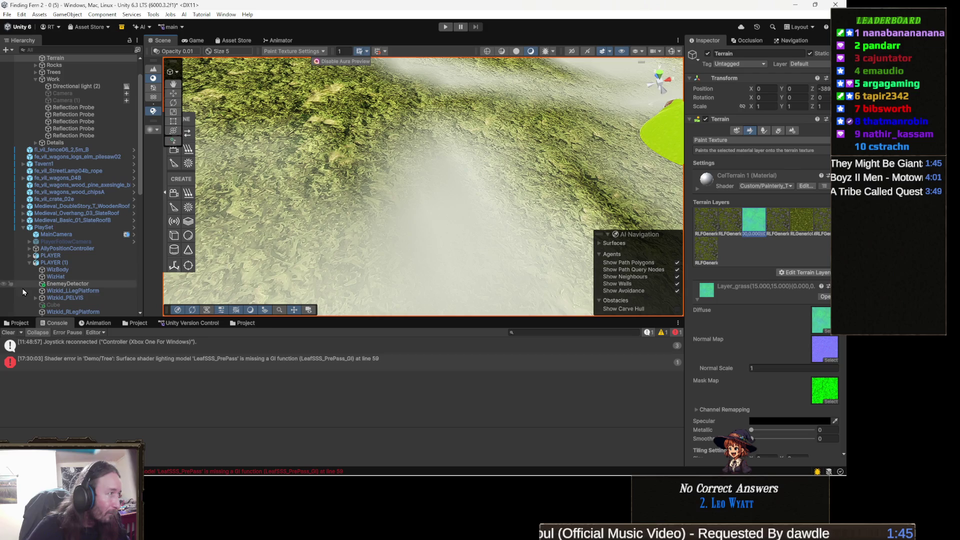
left_click(18, 322)
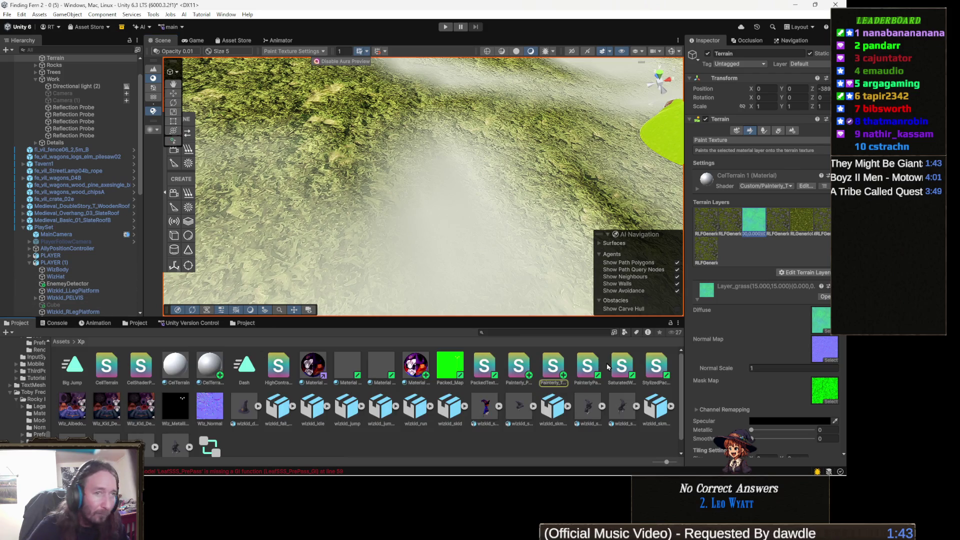
- Locate the Grass_basecolor texture in Assets/Materials/Grass, then reselect the Terrain
left_click(826, 323)
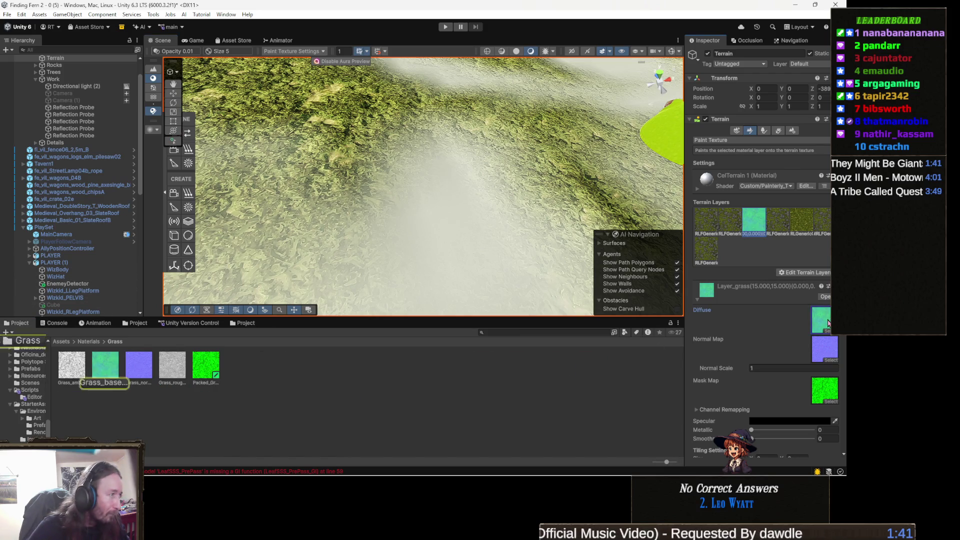
left_click(109, 373)
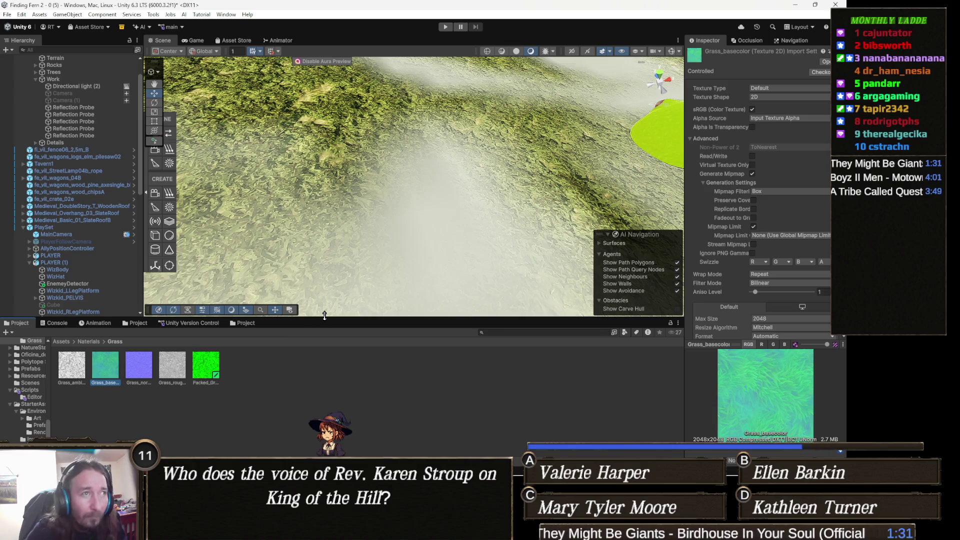
left_click(400, 199)
scroll(493, 215, "down", 5)
mouse_move(493, 216)
left_mouse_down()
mouse_move(482, 250)
mouse_move(459, 268)
mouse_move(414, 249)
left_mouse_up()
scroll(757, 381, "down", 3)
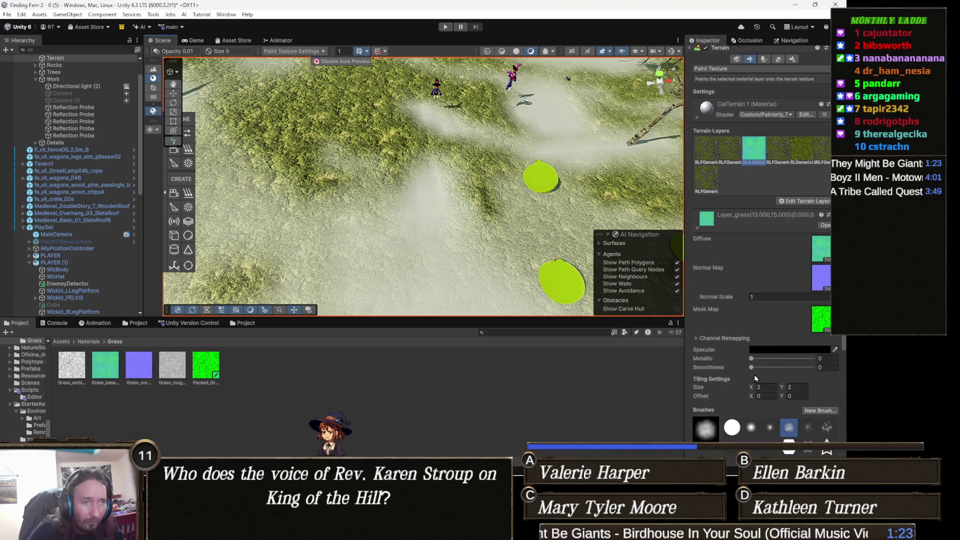
- Set the grass layer's tiling size to 4 by 4
left_click(766, 387)
type("4")
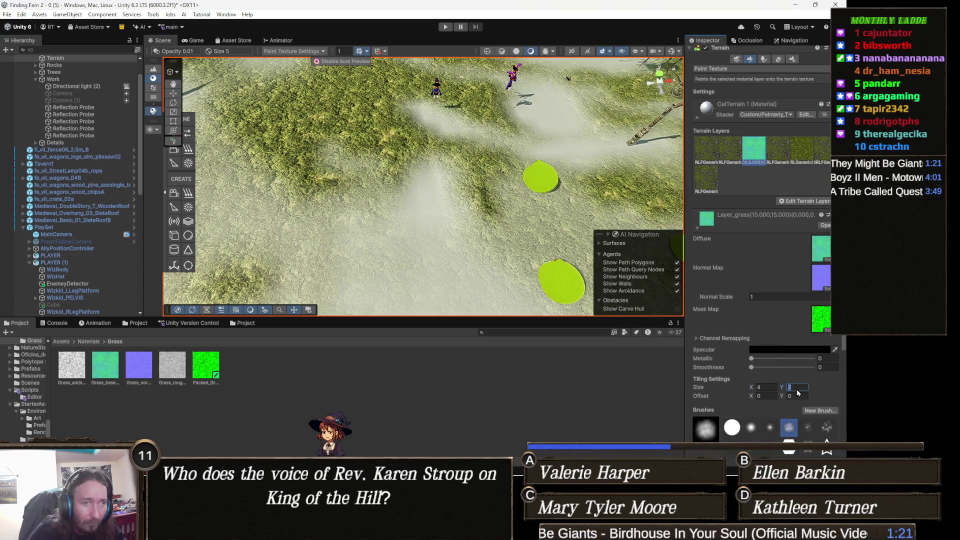
left_click(796, 388)
type("4")
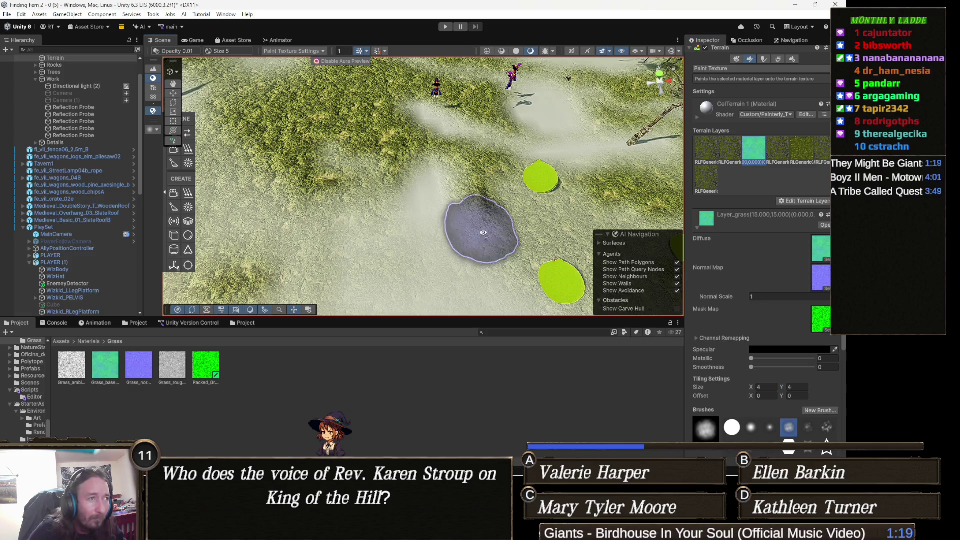
- Frame the painted terrain patch and snip a screenshot of it to the clipboard
scroll(469, 281, "up", 10)
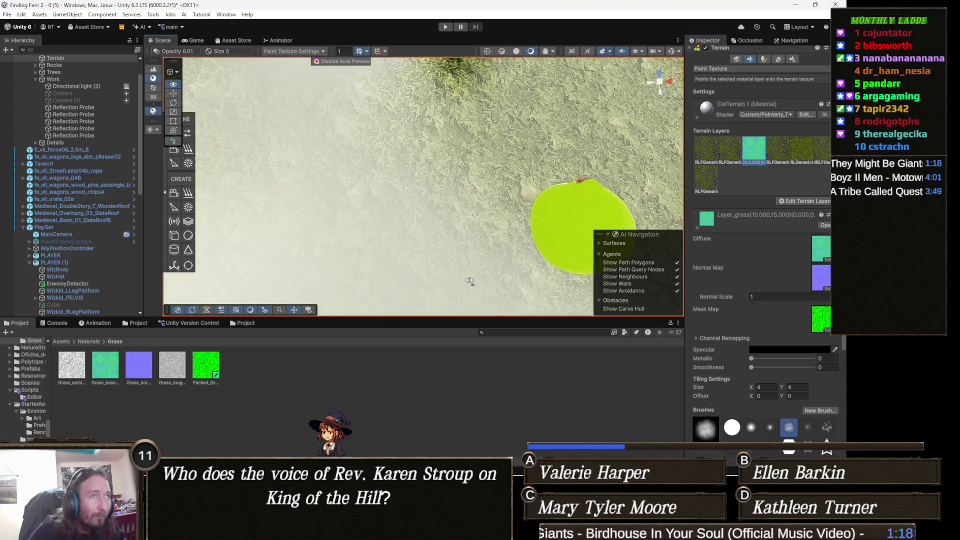
scroll(469, 281, "up", 5)
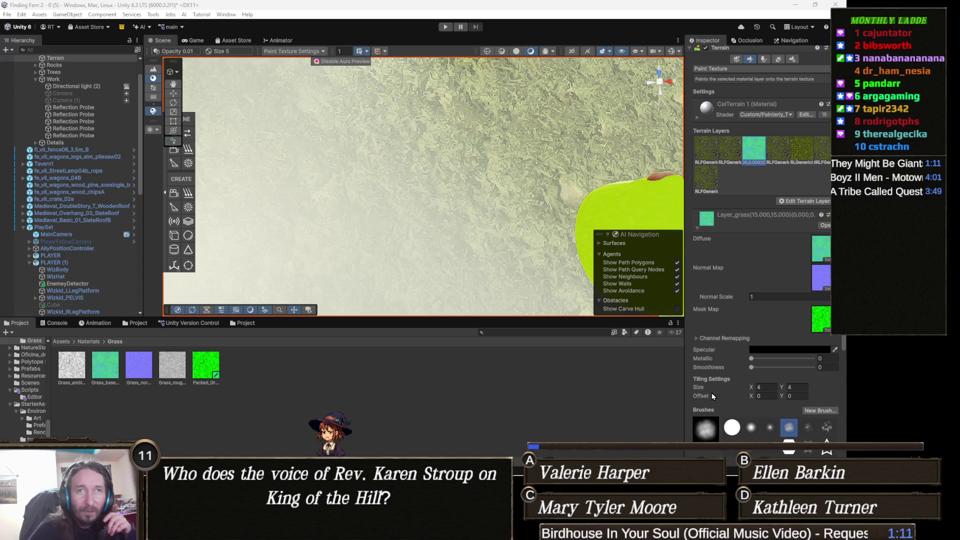
left_click_drag(372, 194, 360, 204, "alt")
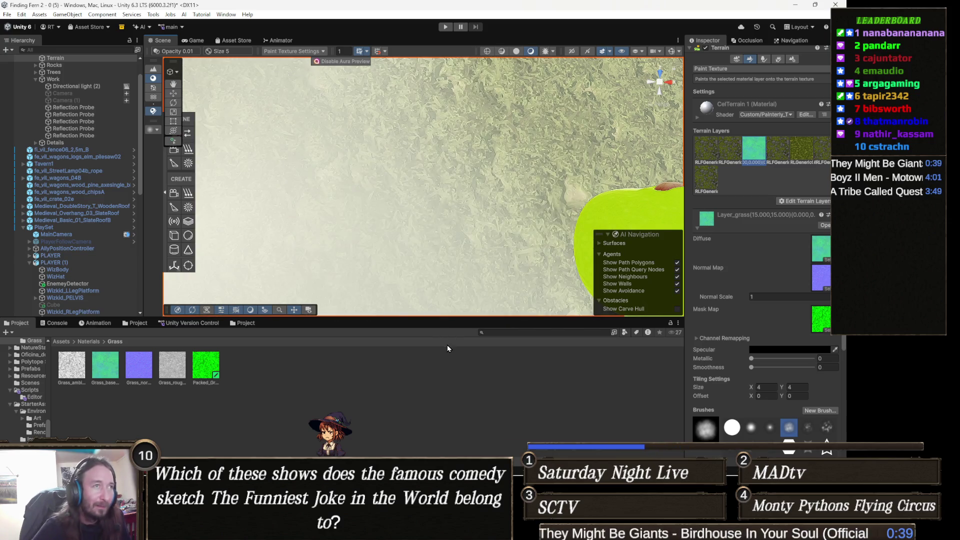
scroll(424, 225, "down", 10)
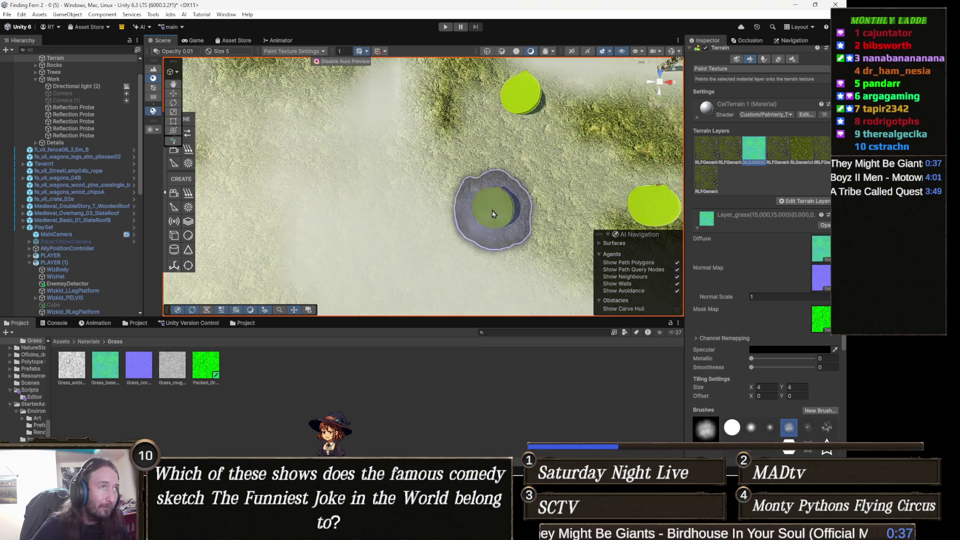
mouse_move(398, 155)
left_mouse_down()
mouse_move(392, 214)
mouse_move(381, 220)
mouse_move(427, 146)
left_mouse_up()
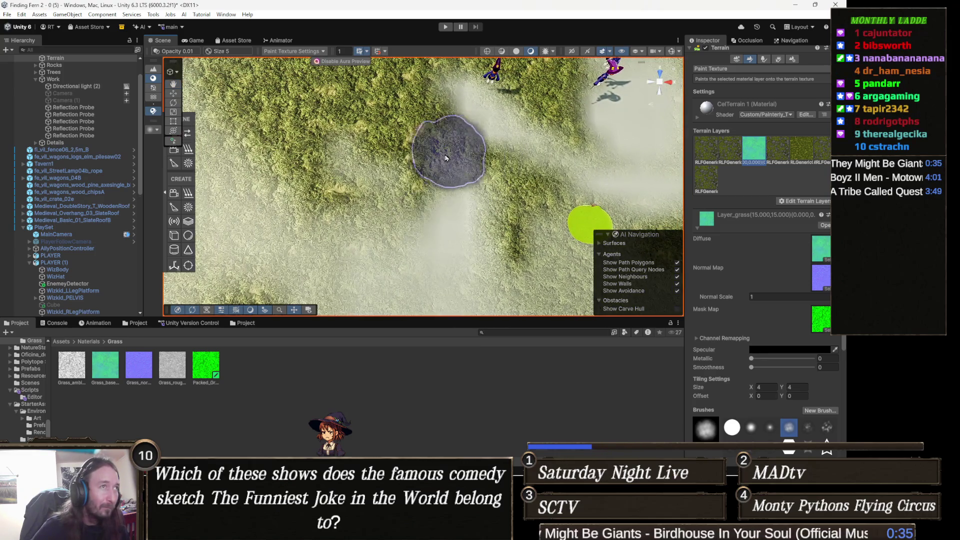
key("super+shift+s")
mouse_move(232, 69)
left_mouse_down()
mouse_move(562, 265)
mouse_move(580, 307)
left_mouse_up()
- Snip a small rectangle of the terrain in the Scene view, then bring up the Animator state graph
key("w")
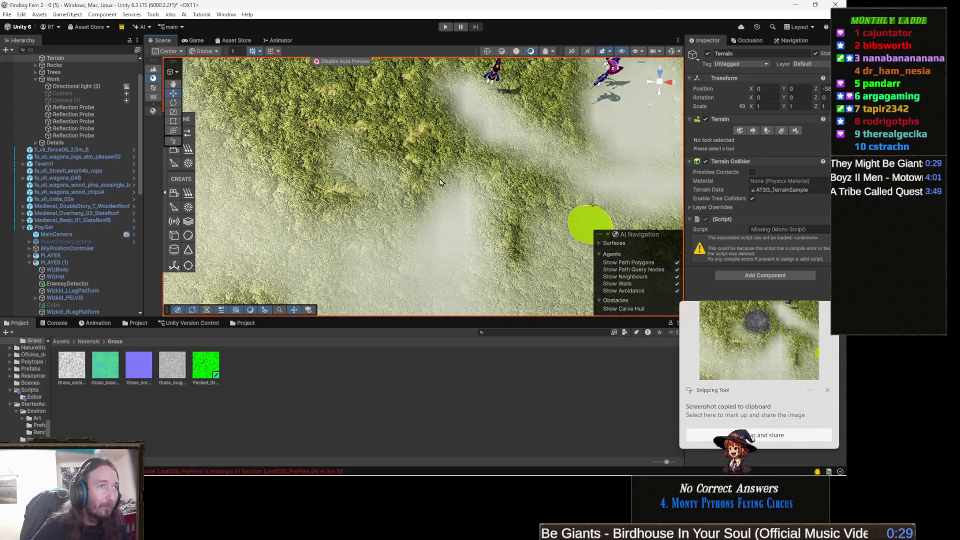
key("super+shift+s")
mouse_move(205, 91)
left_mouse_down()
mouse_move(256, 139)
mouse_move(467, 278)
mouse_move(536, 294)
left_mouse_up()
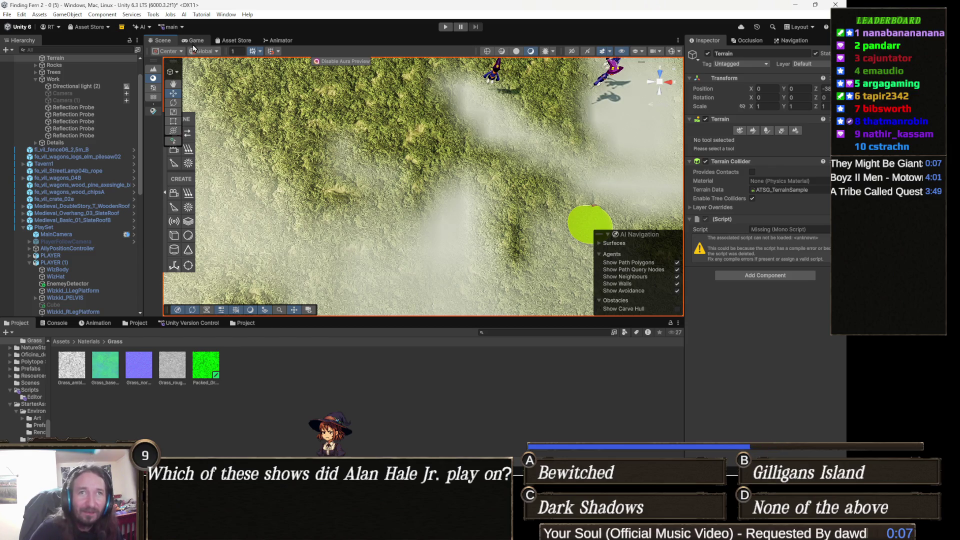
left_click(290, 44)
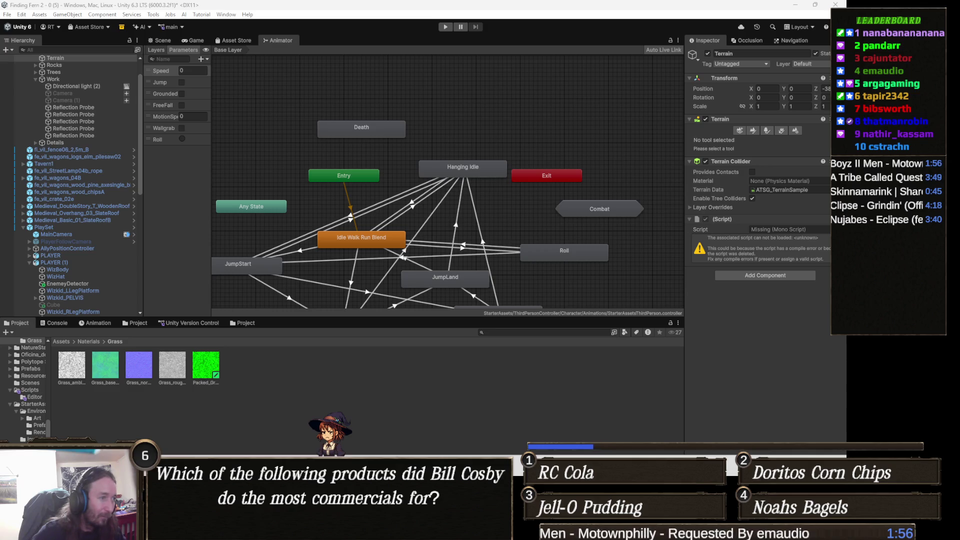
- In Visual Studio, fold and unfold the surf function in Painterly_Terrain_Packed.shader and unindent it
key("alt+Tab")
scroll(201, 221, "down", 11)
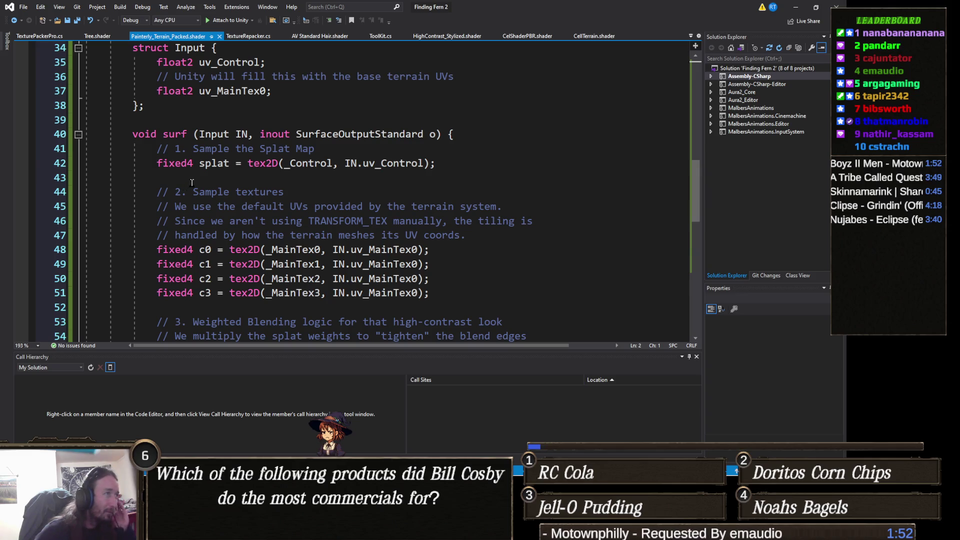
scroll(184, 186, "down", 7)
scroll(190, 182, "up", 6)
scroll(188, 181, "up", 1)
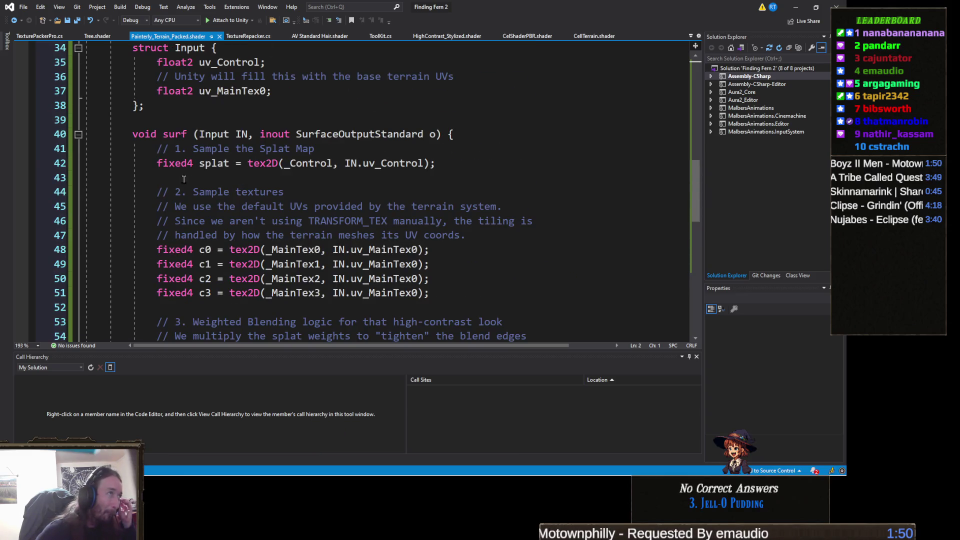
left_click(79, 135)
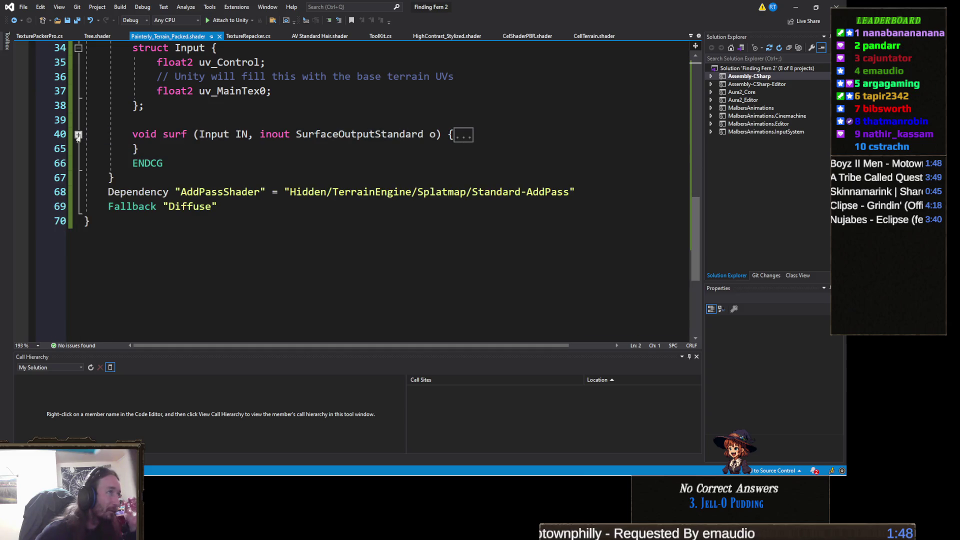
left_click(162, 150)
key("shift+Up")
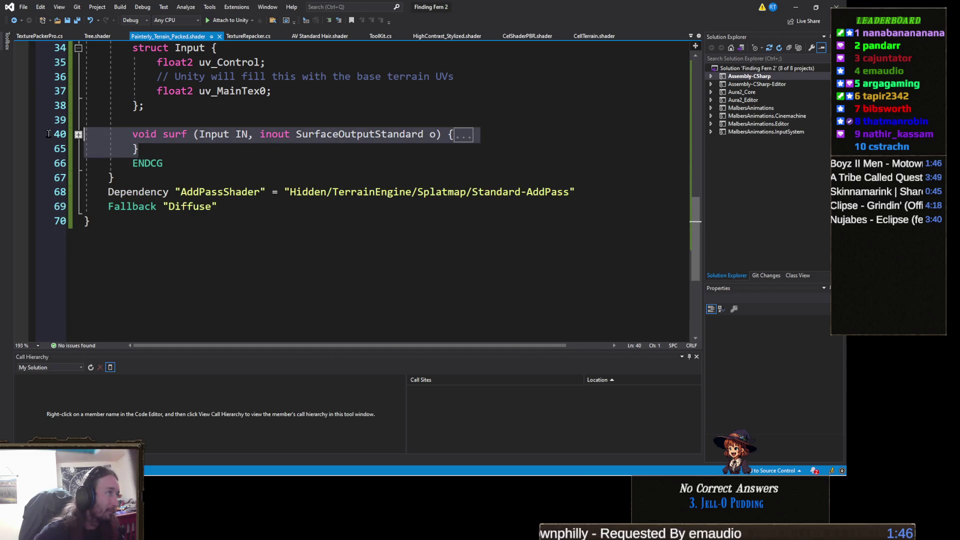
key("shift+Tab")
key("shift+Tab")
scroll(142, 227, "up", 4)
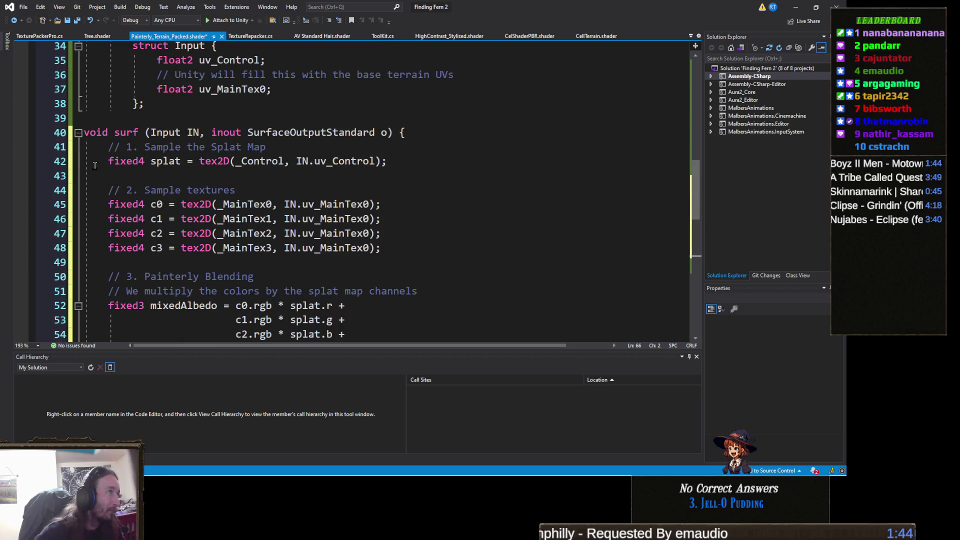
- Indent lines 40–66 of surf two levels, save the shader, and return to Unity's Scene view
left_click(57, 133)
scroll(102, 222, "down", 5)
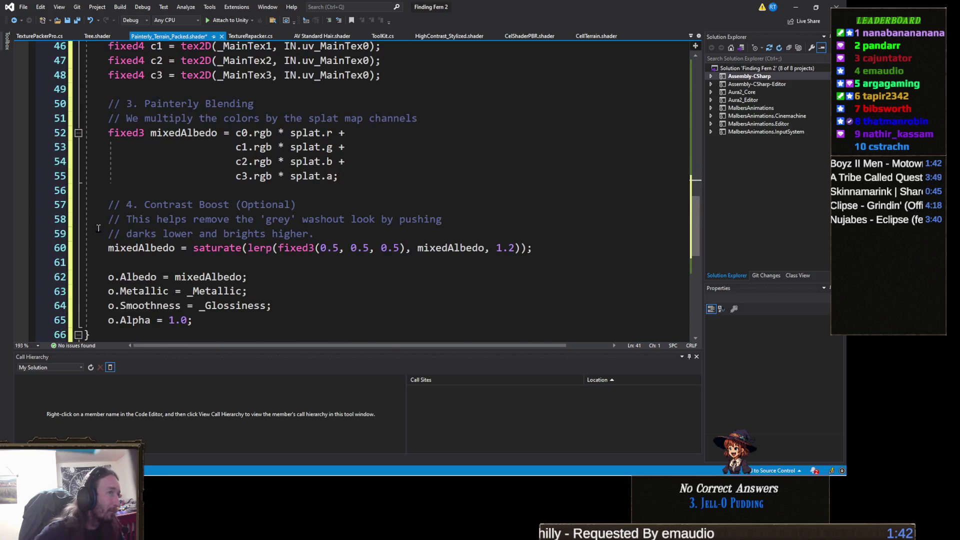
left_click(53, 295, "shift")
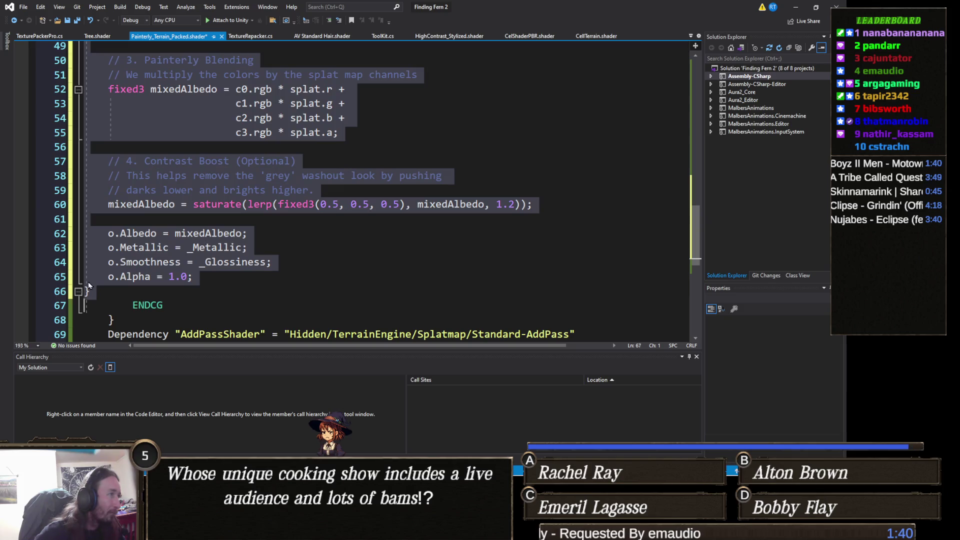
key("Tab")
scroll(379, 281, "up", 1)
key("Tab")
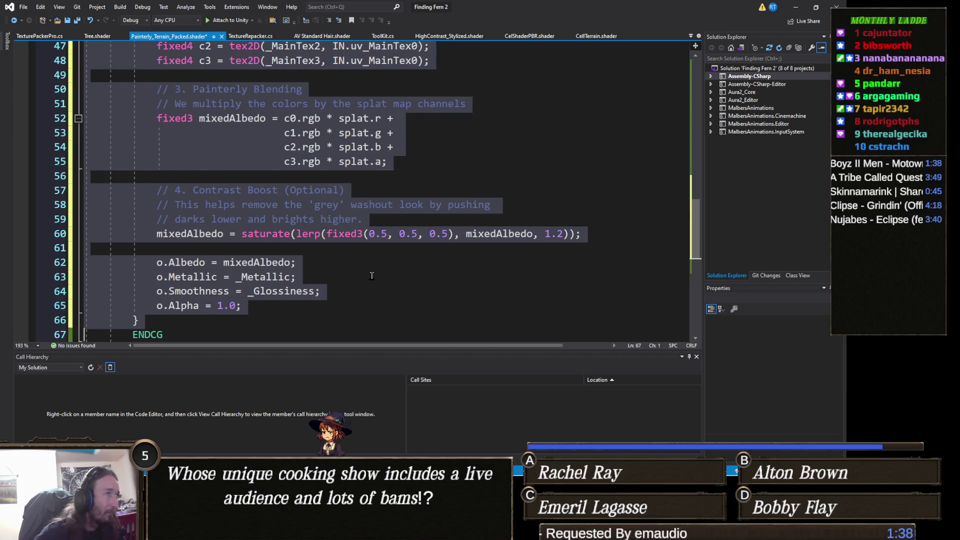
key("ctrl+s")
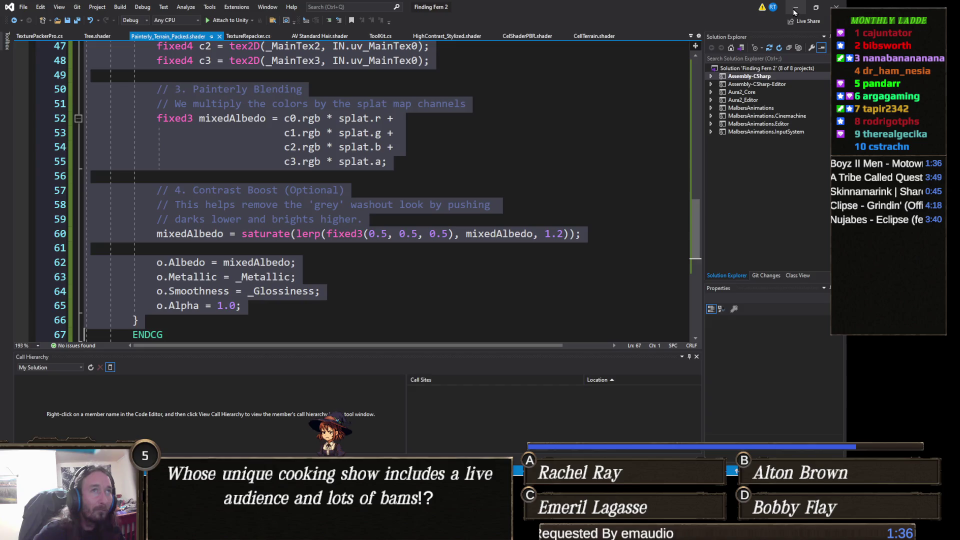
key("alt+Tab")
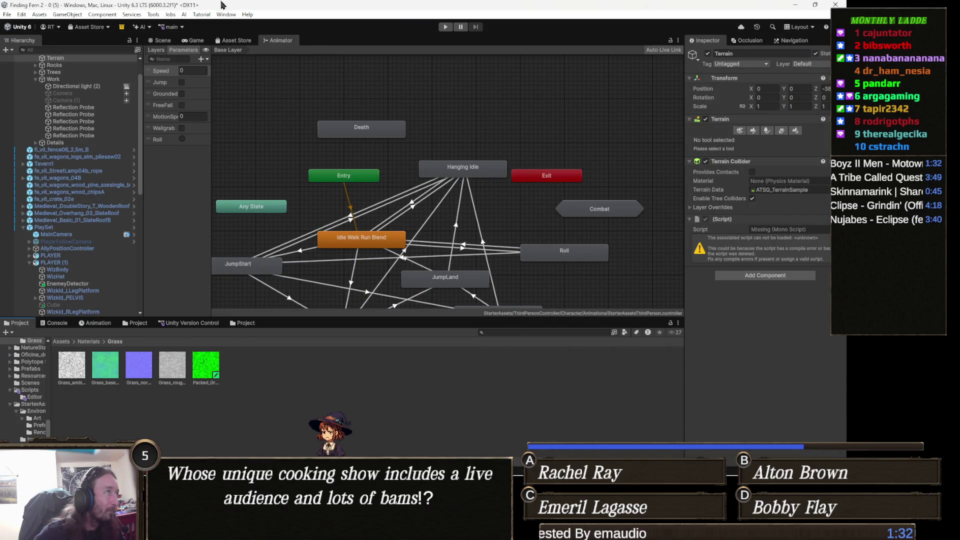
left_click(167, 41)
- Brush a faint streak of MRLF Generic Rock Grass (opacity 0.01, size 5) across the terrain's middle
mouse_move(386, 225)
left_mouse_down()
mouse_move(385, 144)
mouse_move(329, 175)
mouse_move(307, 205)
left_mouse_up()
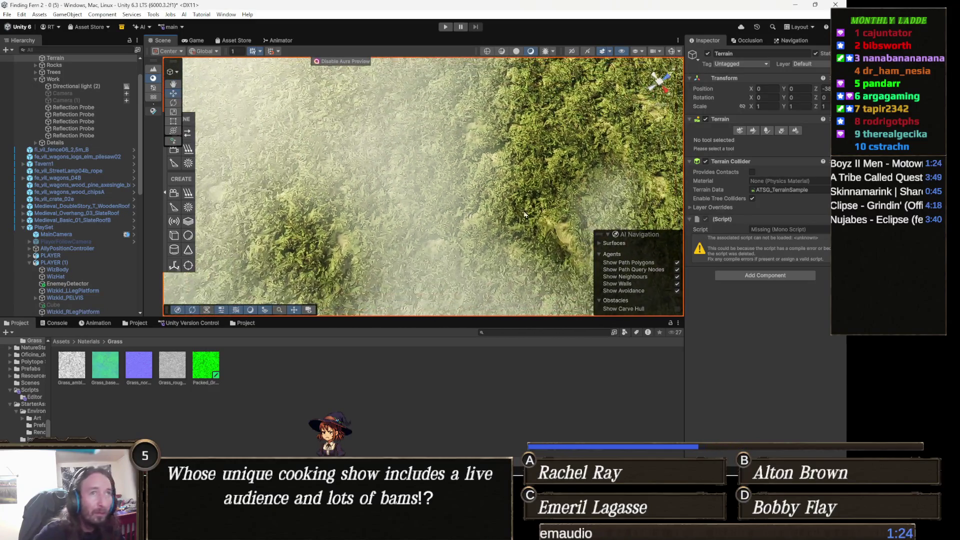
left_click(751, 130)
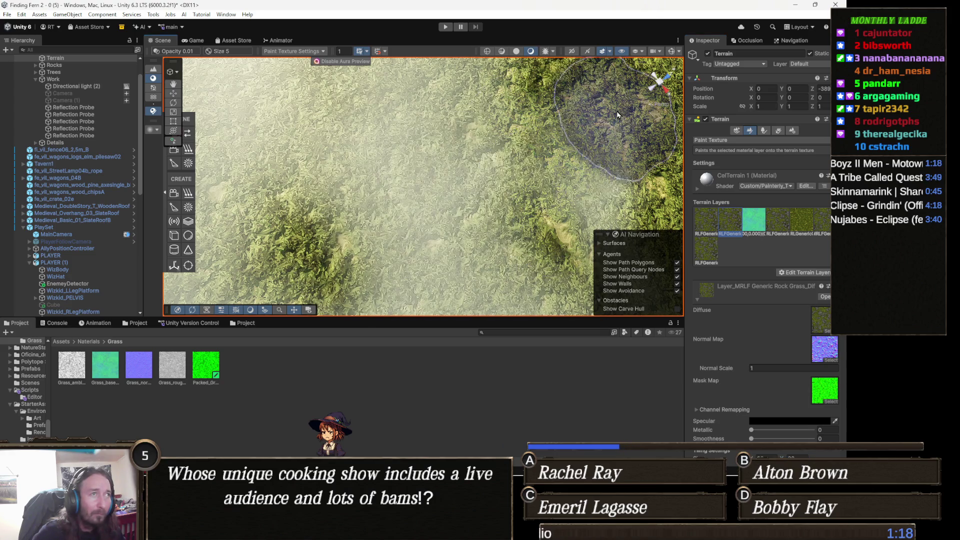
mouse_move(533, 103)
left_mouse_down()
mouse_move(570, 83)
mouse_move(507, 103)
mouse_move(502, 170)
mouse_move(460, 184)
left_mouse_up()
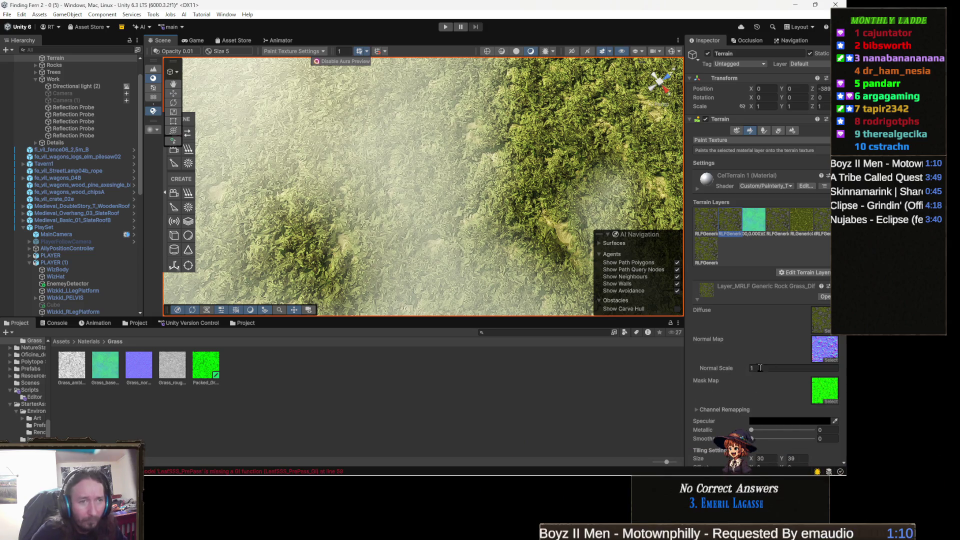
- Test deleting the layer's Mask Map and Diffuse textures, restoring each with undo
left_click(828, 391)
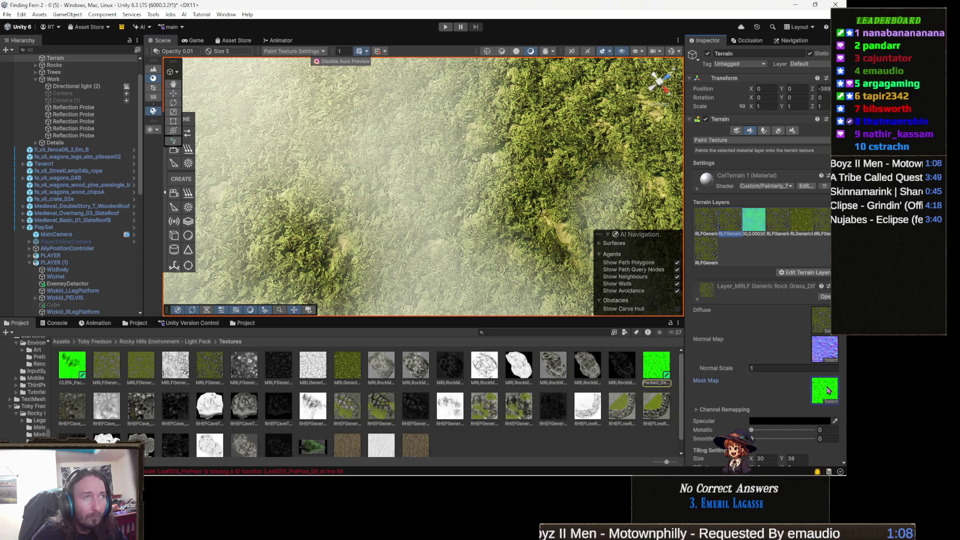
key("Delete")
key("ctrl+z")
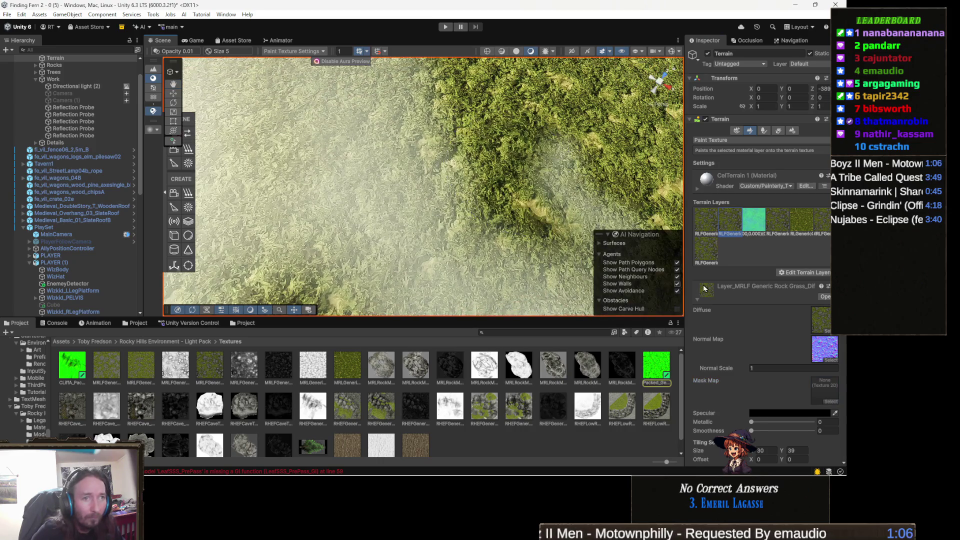
left_click(823, 319)
key("Delete")
mouse_move(451, 212)
left_mouse_down()
mouse_move(490, 165)
mouse_move(503, 182)
left_mouse_up()
key("ctrl+z")
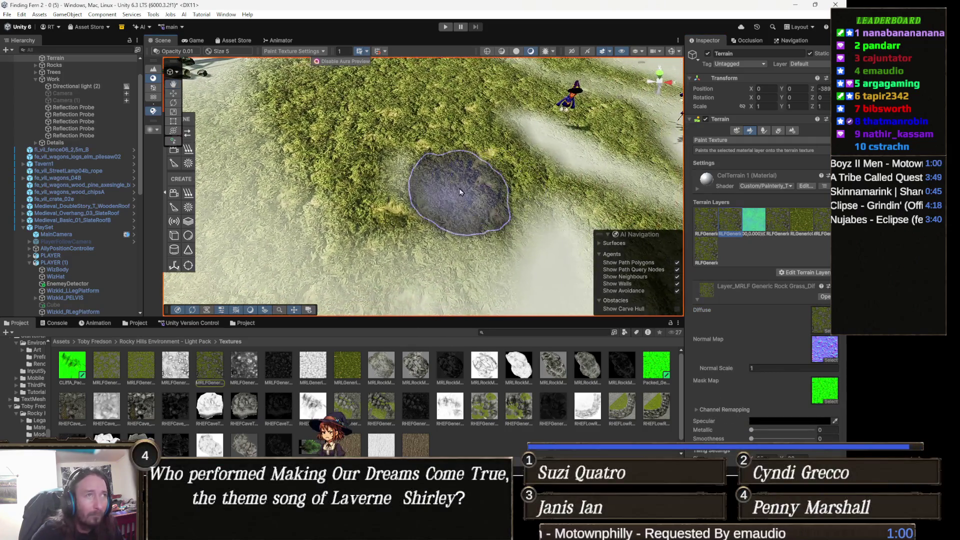
- Paint Layer_grass over part of the terrain, then return to the Animator state graph
left_click_drag(481, 221, 415, 205)
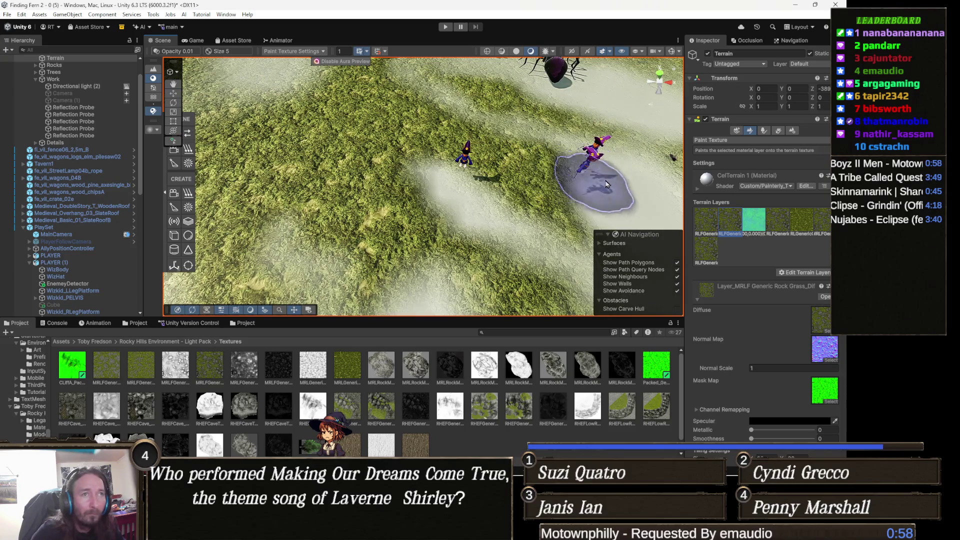
left_click(752, 221)
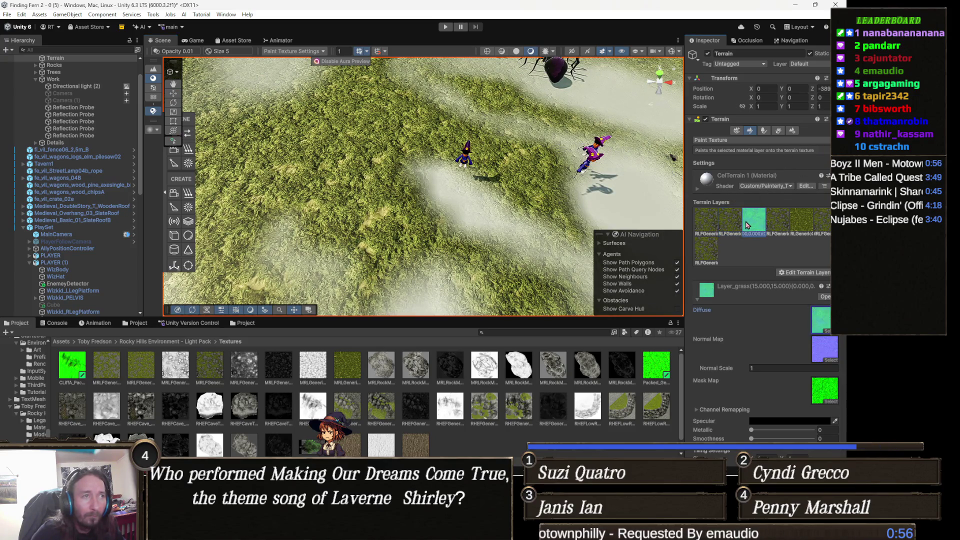
mouse_move(354, 219)
left_mouse_down()
mouse_move(369, 160)
mouse_move(362, 200)
mouse_move(369, 160)
mouse_move(330, 185)
mouse_move(392, 140)
left_mouse_up()
scroll(392, 140, "down", 5)
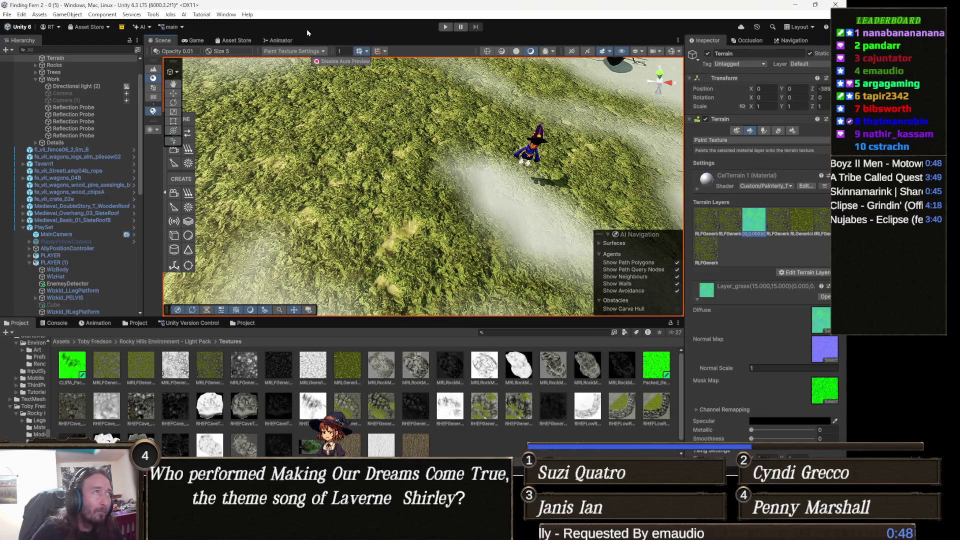
left_click(294, 41)
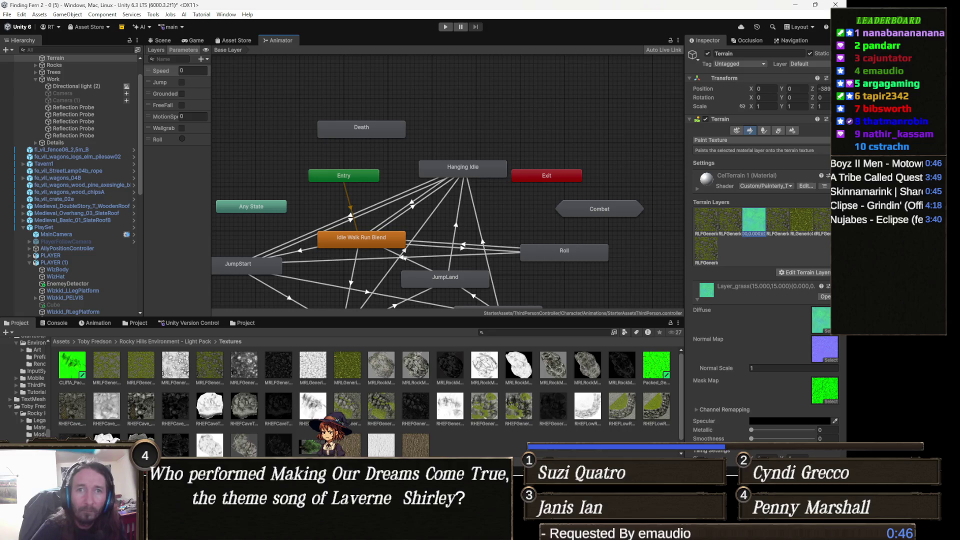
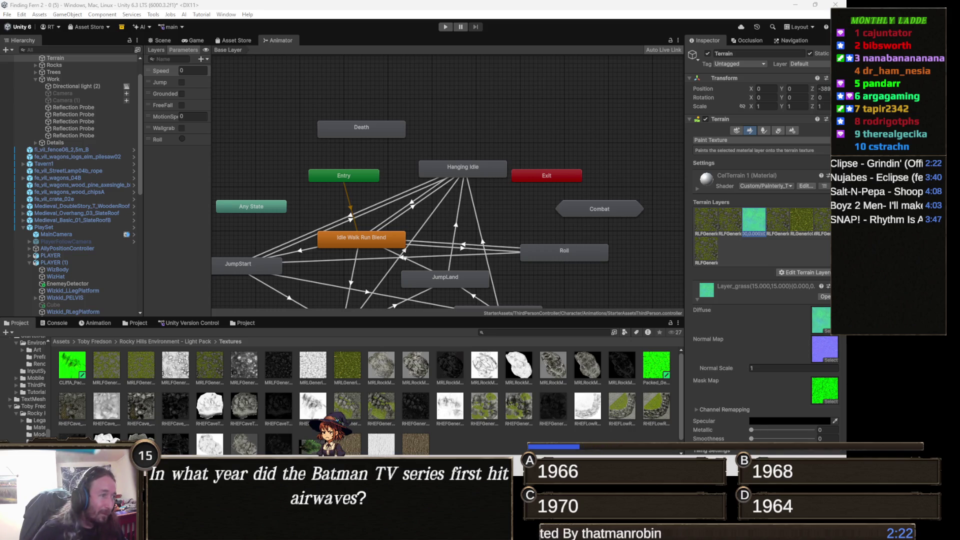
- Switch from Unity to the TeeVeedle browser window and its Moviedle tab
mouse_move(296, 530)
left_click(264, 430)
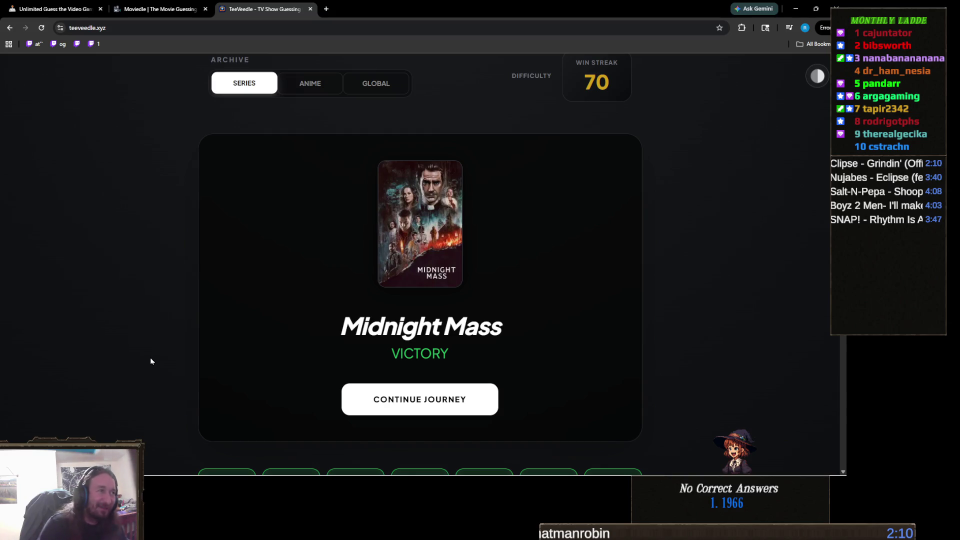
left_click(141, 15)
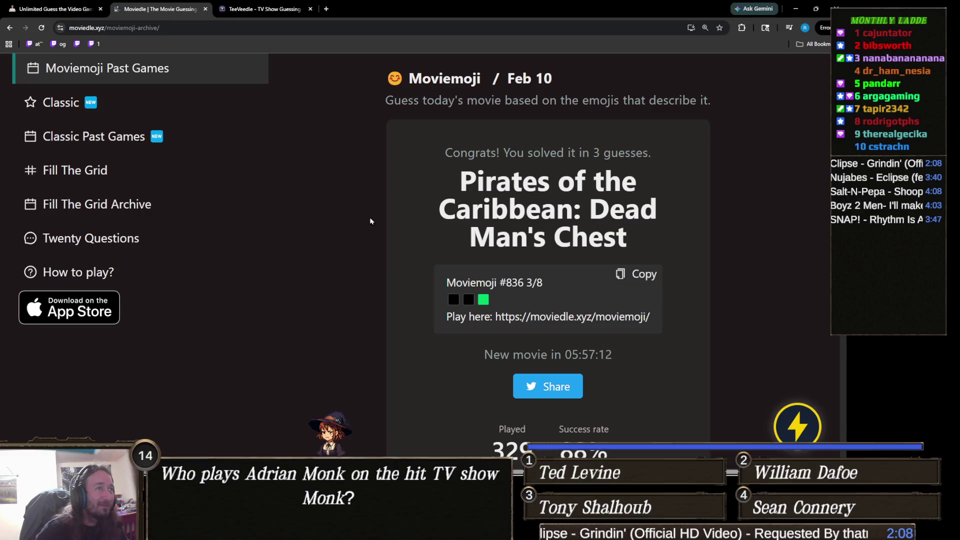
- Open the Moviemoji past games calendar and dismiss the ad-blocker popup
scroll(199, 249, "up", 2)
left_click(195, 166)
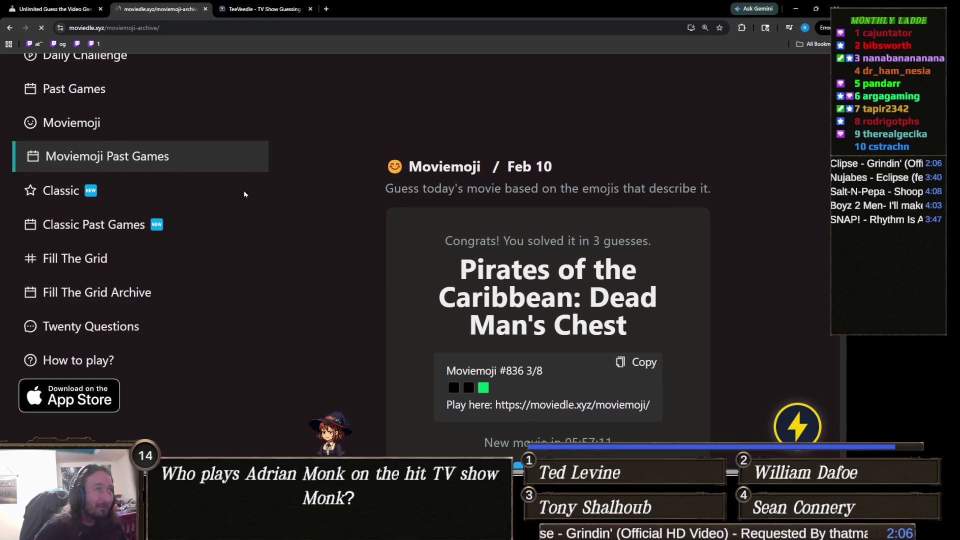
left_click(359, 151)
- Step the calendar back to February 2025 and open the Feb 11 puzzle
left_click(359, 151)
left_click(359, 151)
left_click(359, 150)
left_click(802, 158)
left_click(358, 152)
left_click(357, 152)
left_click(358, 152)
left_click(357, 152)
left_click(358, 152)
left_click(358, 152)
left_click(358, 152)
left_click(357, 152)
left_click(357, 152)
left_click(358, 152)
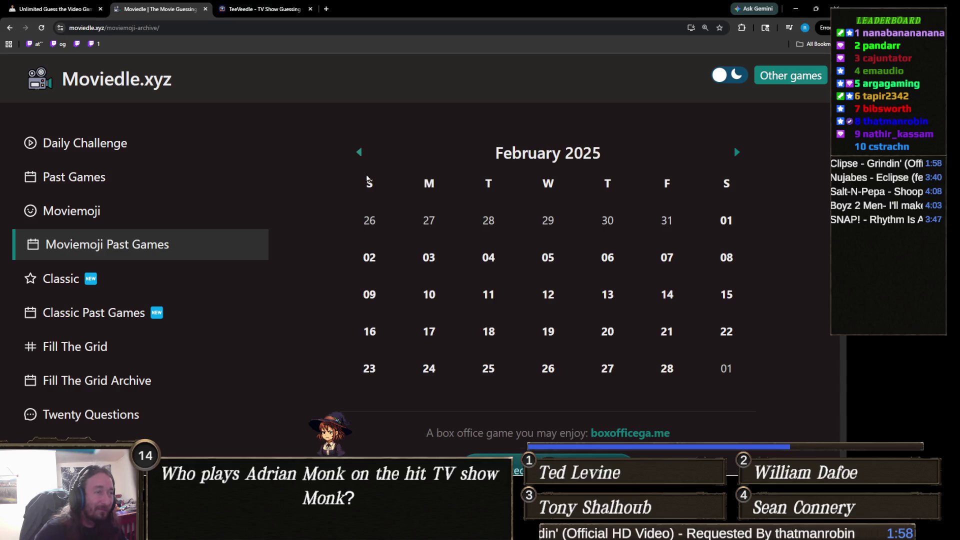
left_click(494, 296)
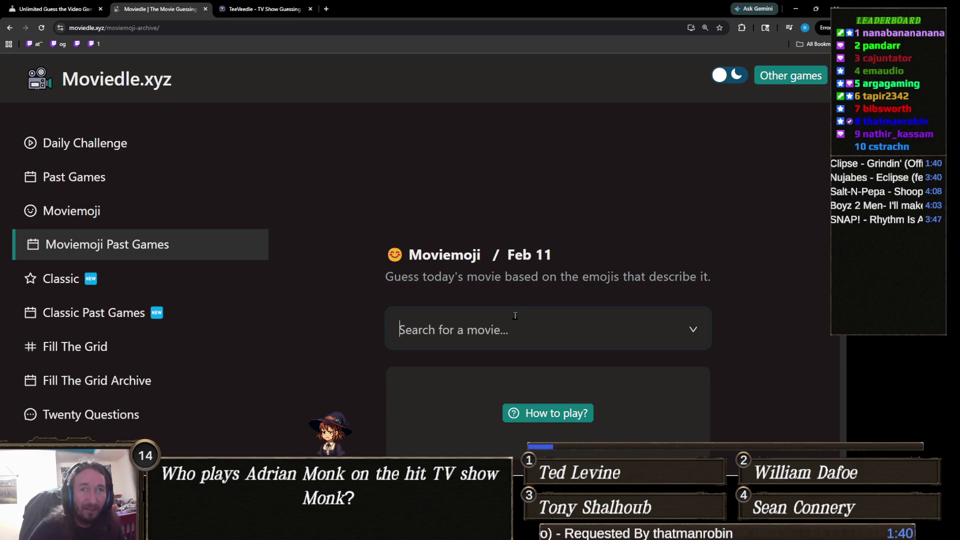
- Review the Feb 11 emoji clues and bring up the movie search dropdown
scroll(515, 312, "down", 1)
scroll(513, 316, "down", 1)
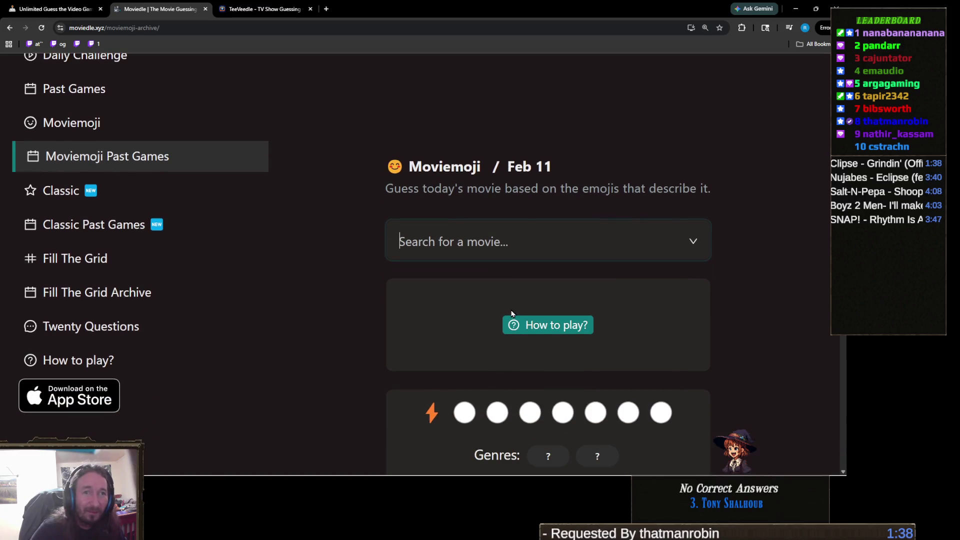
scroll(430, 304, "down", 2)
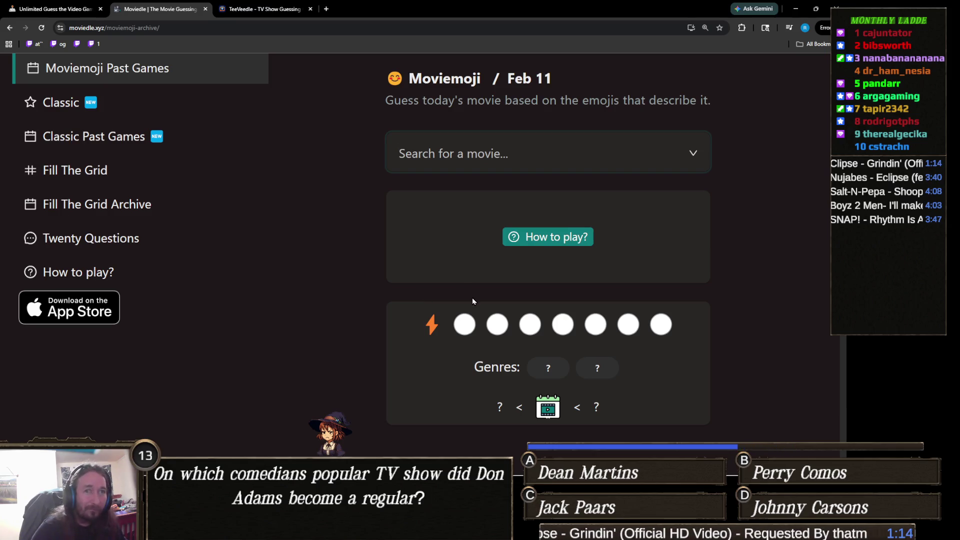
scroll(472, 294, "down", 1)
scroll(473, 294, "up", 1)
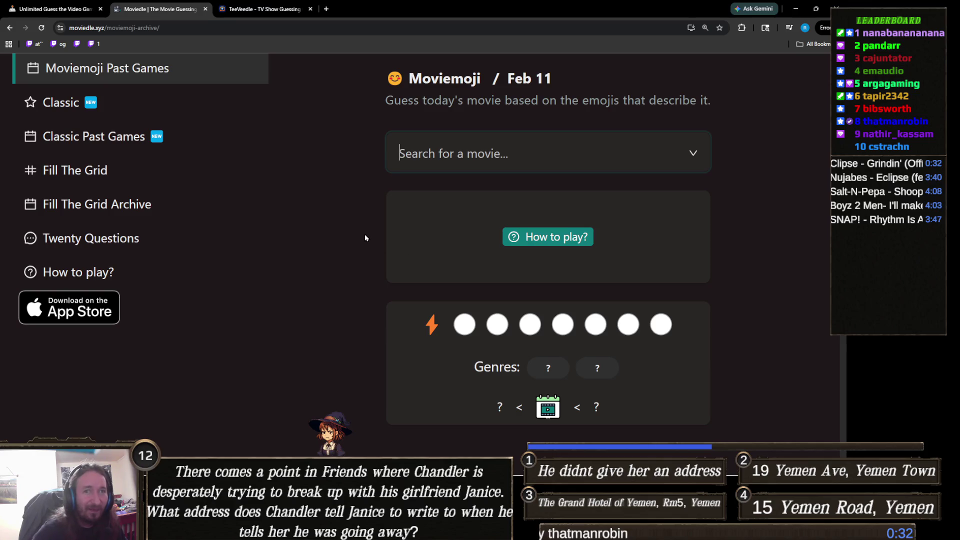
left_click(500, 153)
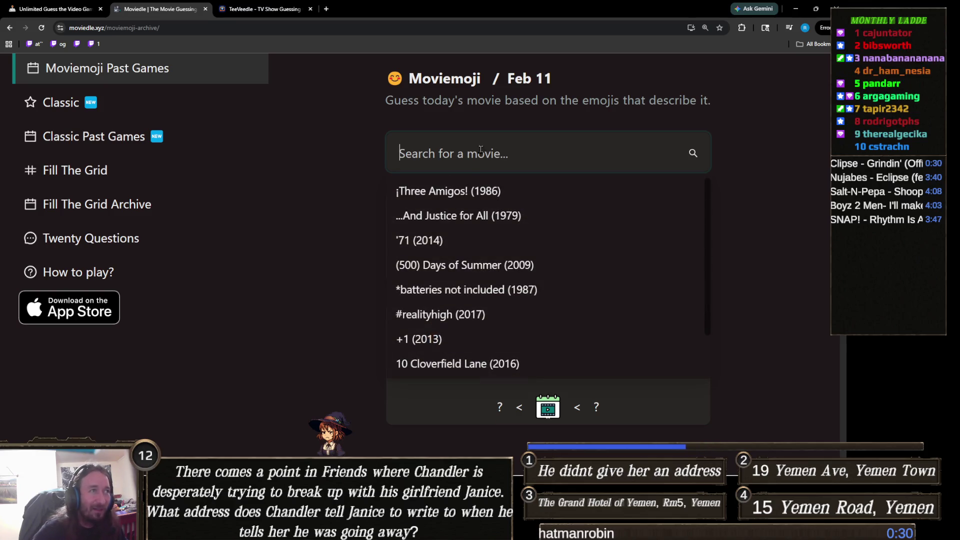
left_click(376, 145)
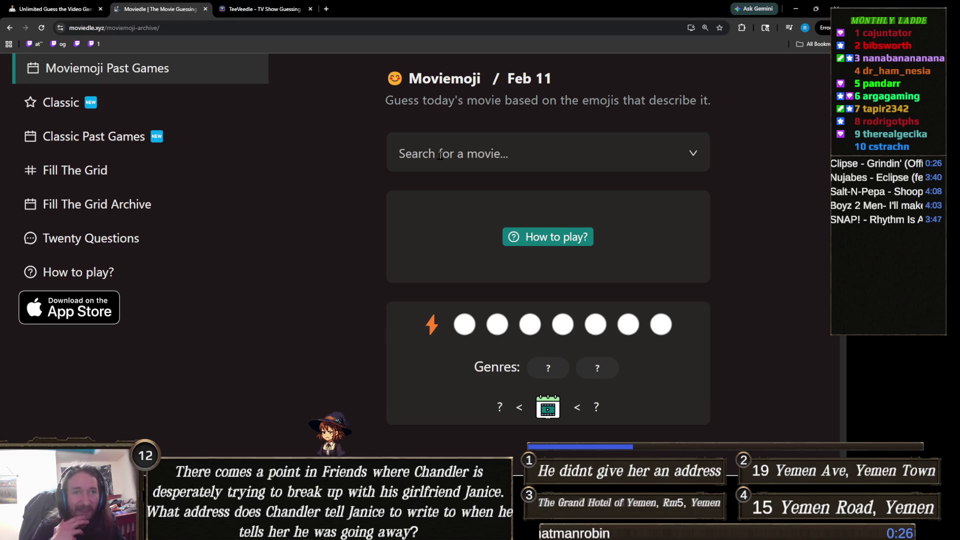
left_click(450, 155)
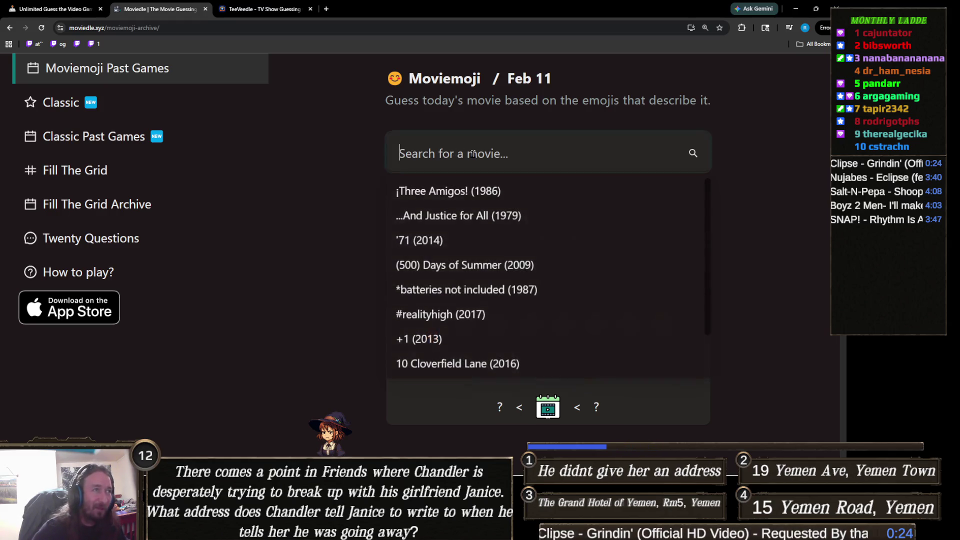
- Search 'captain mar' and guess Captain Marvel (2019)
type("captain mar")
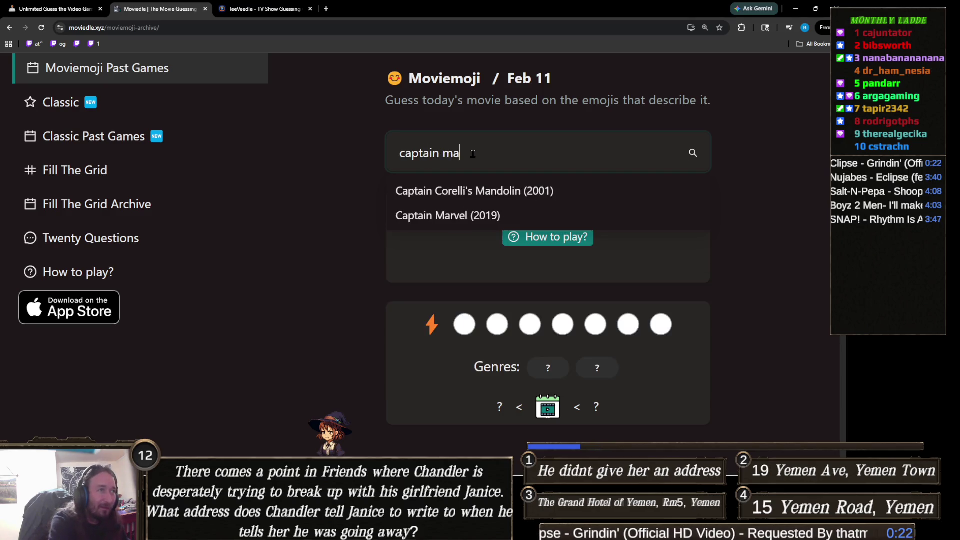
left_click(458, 192)
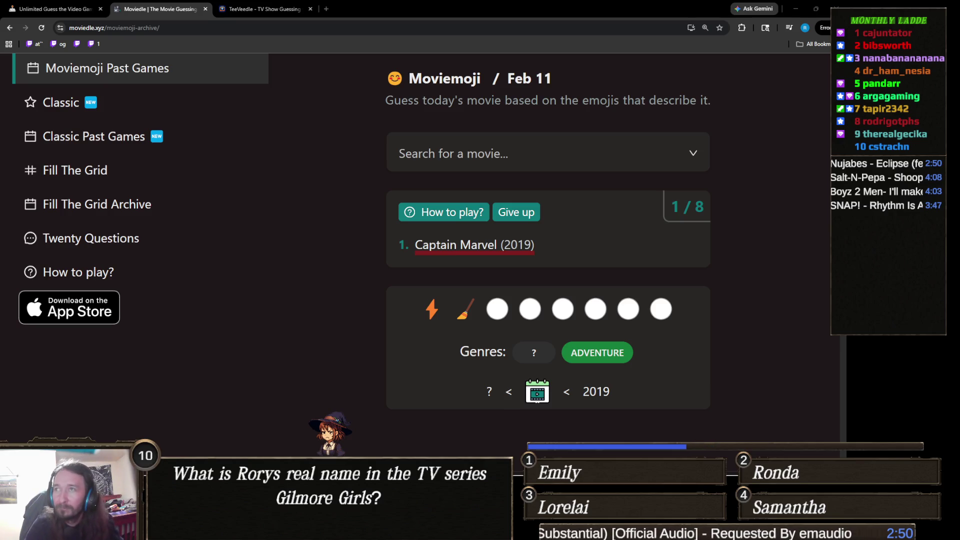
- Reopen the Howa Axiom 22-250 image search, then close it to return to TeeVeedle
key("ctrl+shift+t")
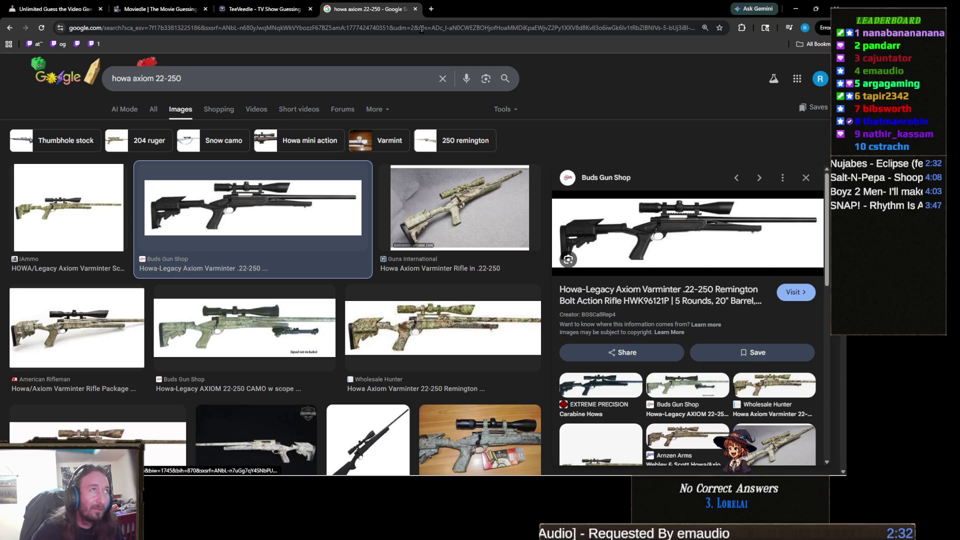
left_click(414, 9)
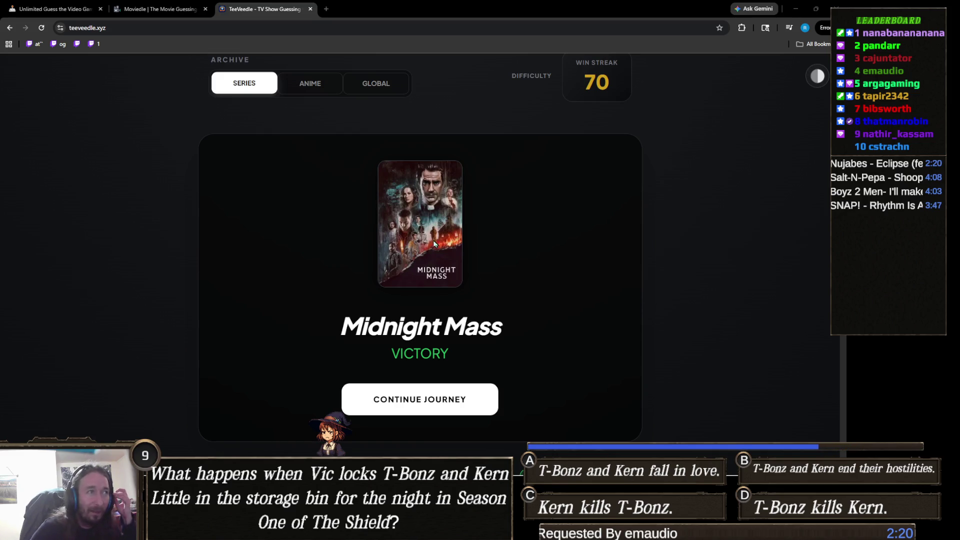
- Back in Moviedle, search 'harry potter' and guess Harry Potter and the Chamber of Secrets
left_click(150, 9)
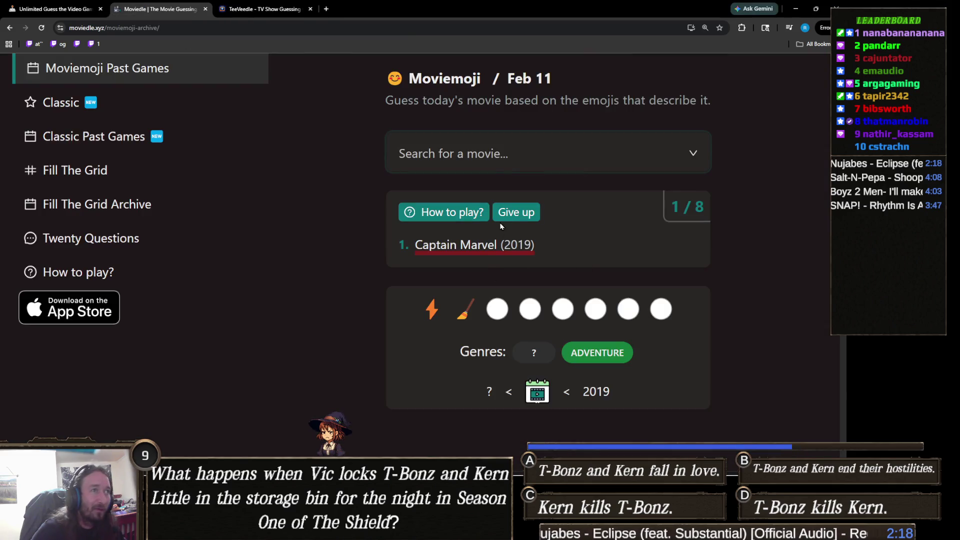
type("haary")
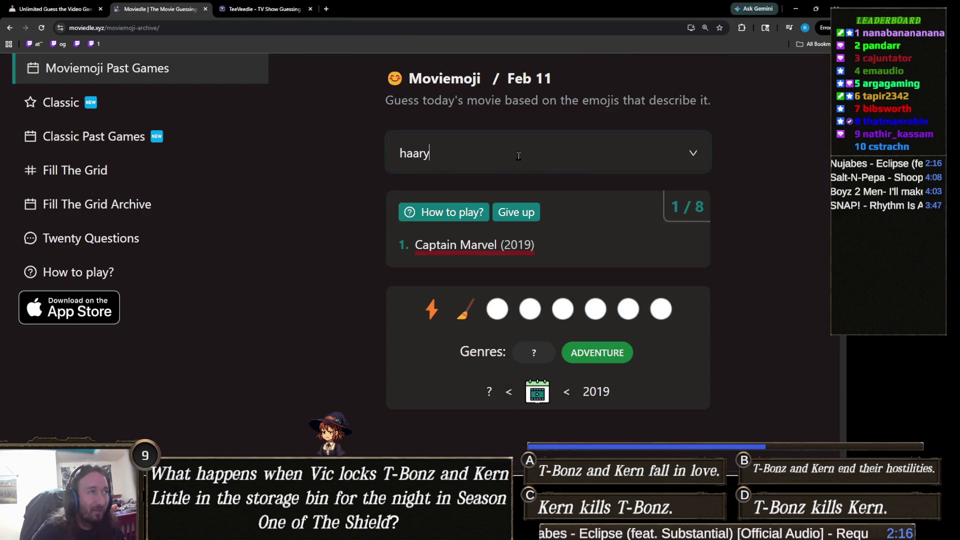
key("BackSpace")
key("BackSpace")
key("BackSpace")
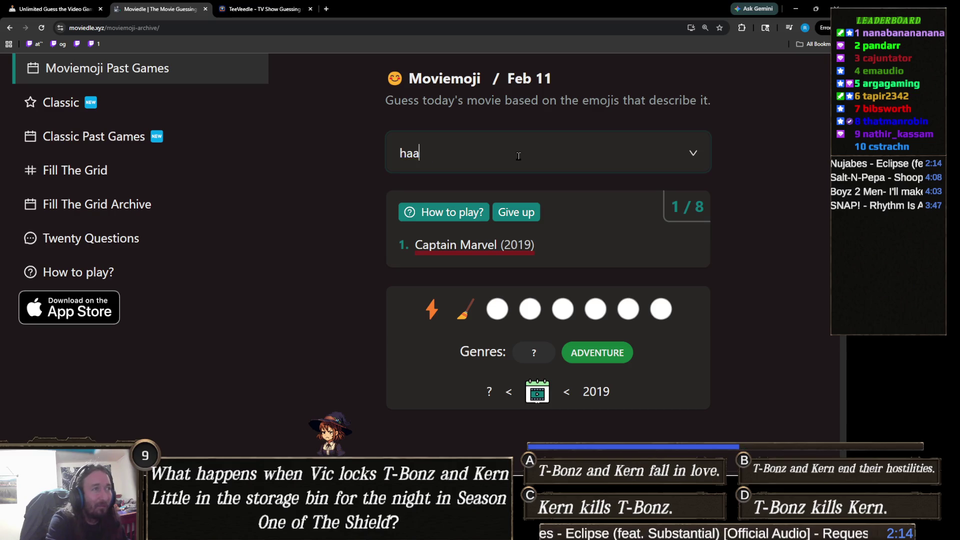
type("rry po")
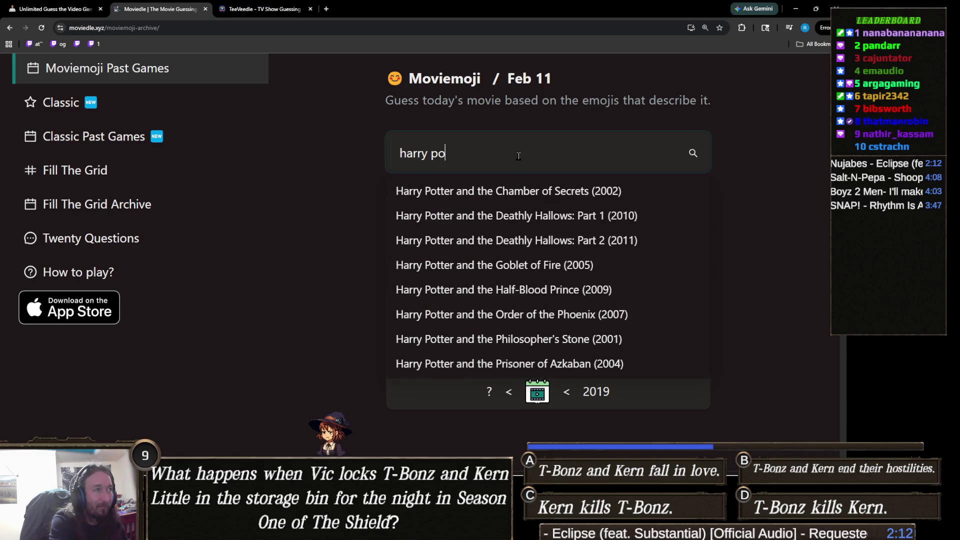
type("tter")
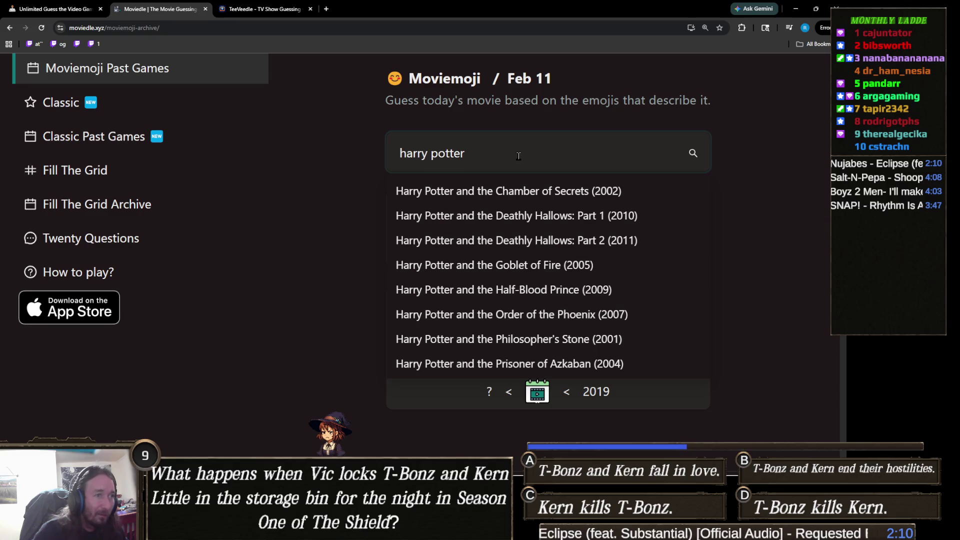
left_click(564, 194)
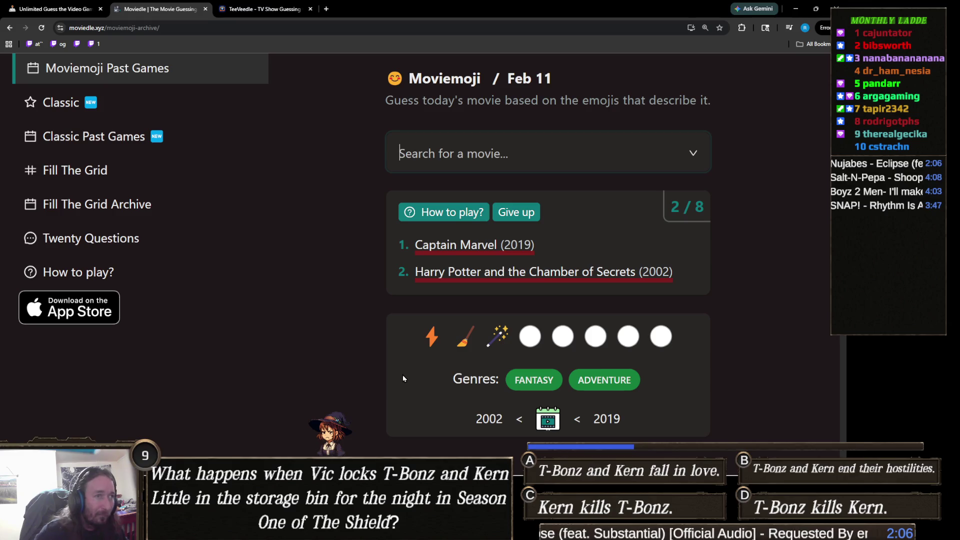
- Search 'witch' and guess Hansel & Gretel: Witch Hunters (2013)
scroll(412, 364, "down", 1)
scroll(413, 364, "up", 1)
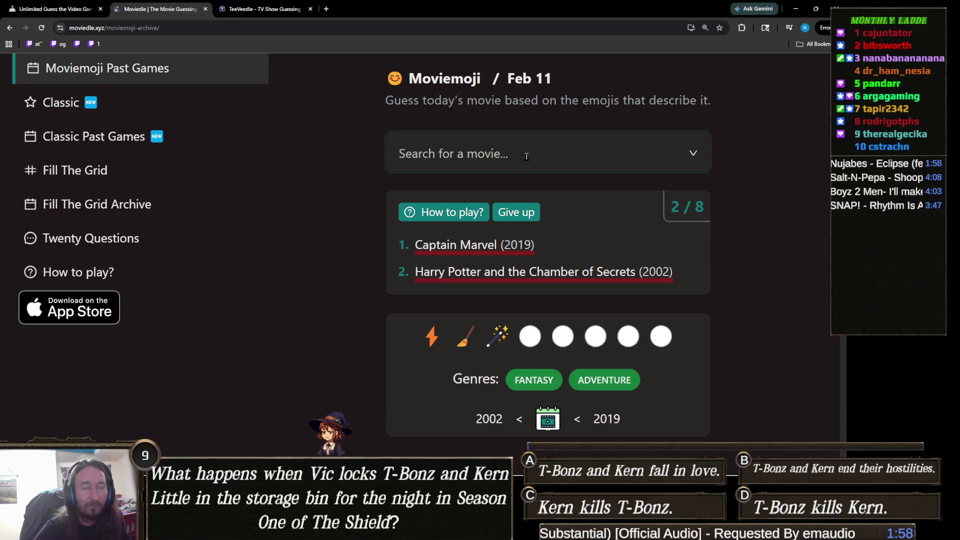
left_click(526, 156)
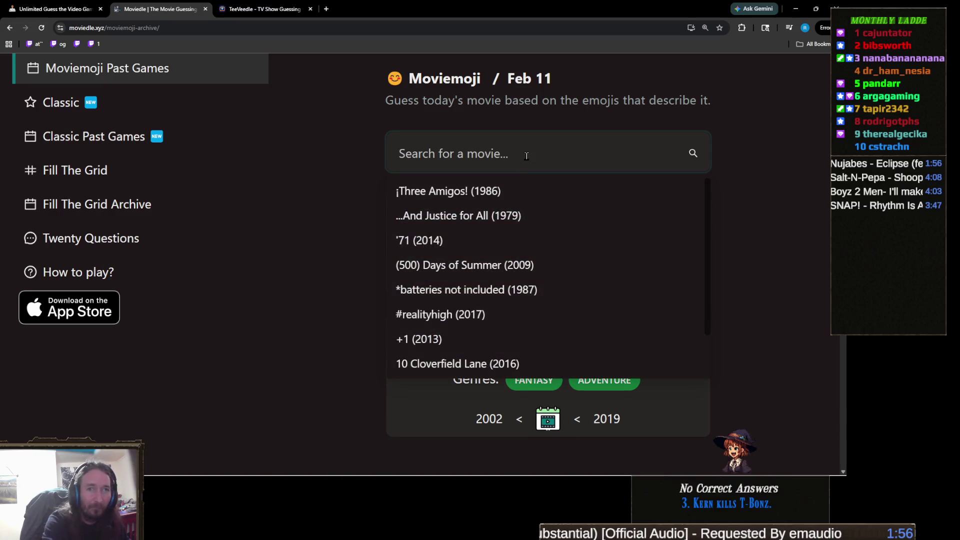
type("witch")
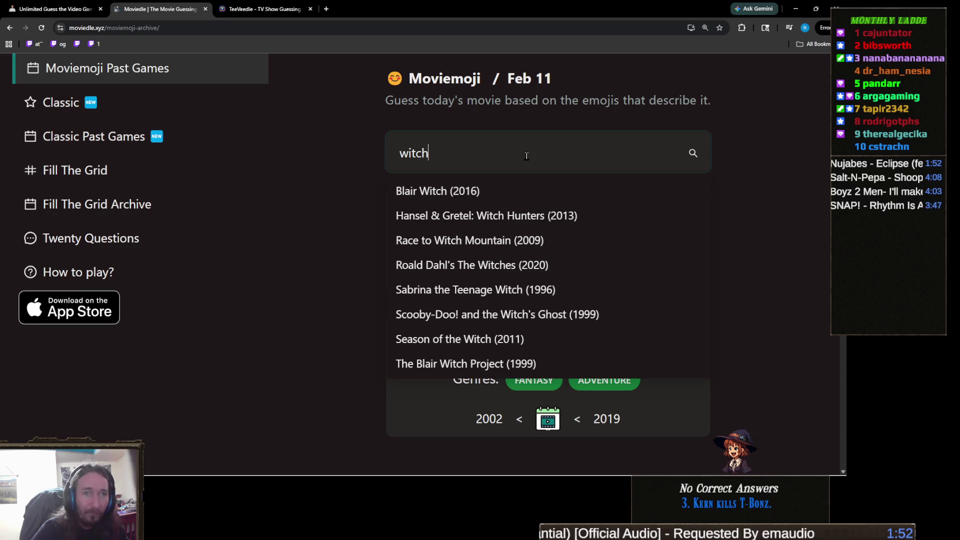
left_click(535, 216)
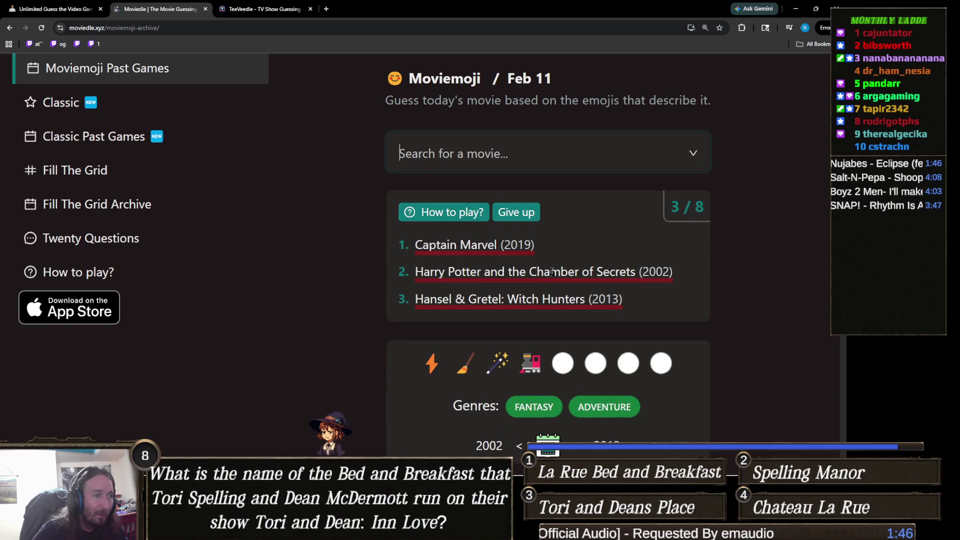
- Search 'hocus', browse the Hocus Pocus suggestions, then clear the search without guessing
scroll(500, 325, "down", 1)
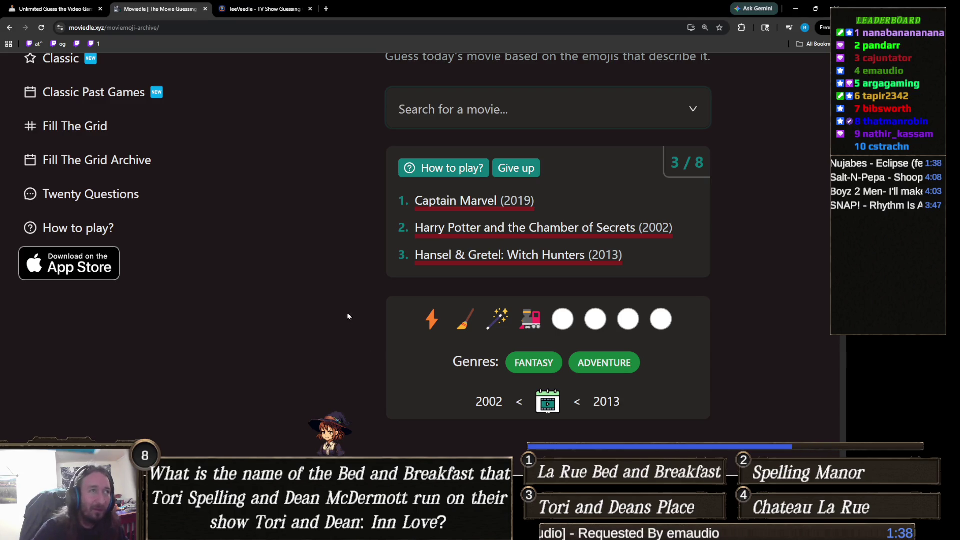
left_click(540, 114)
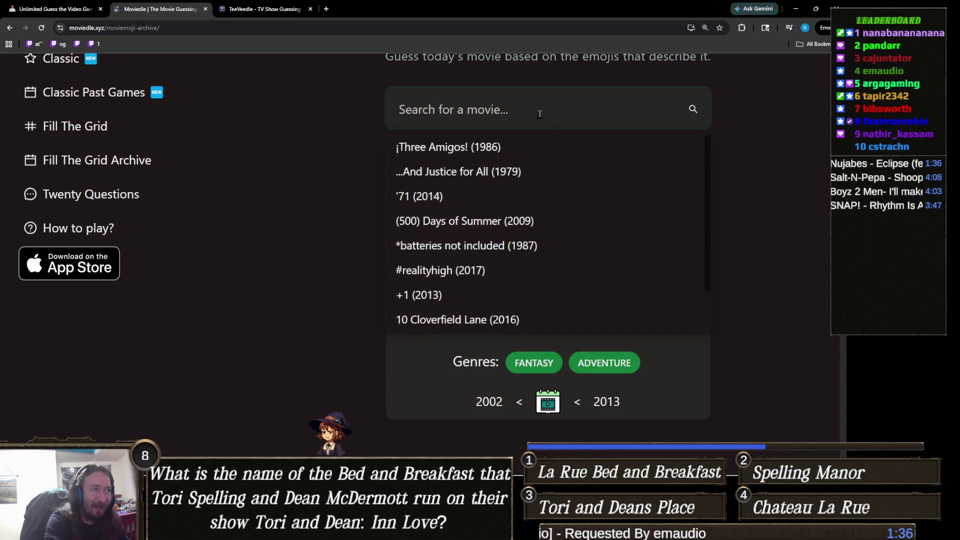
type("hocus")
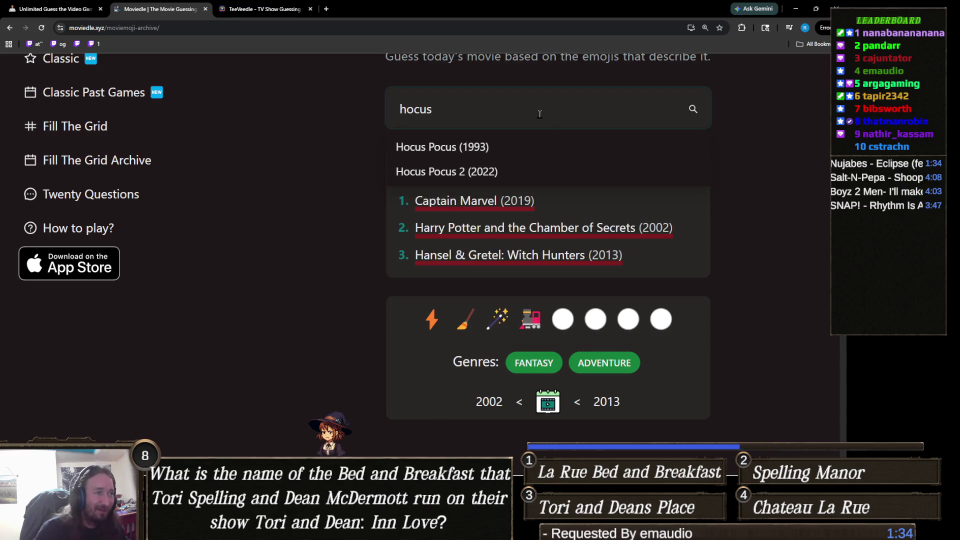
key("Down")
key("Down")
key("Up")
key("ctrl+a")
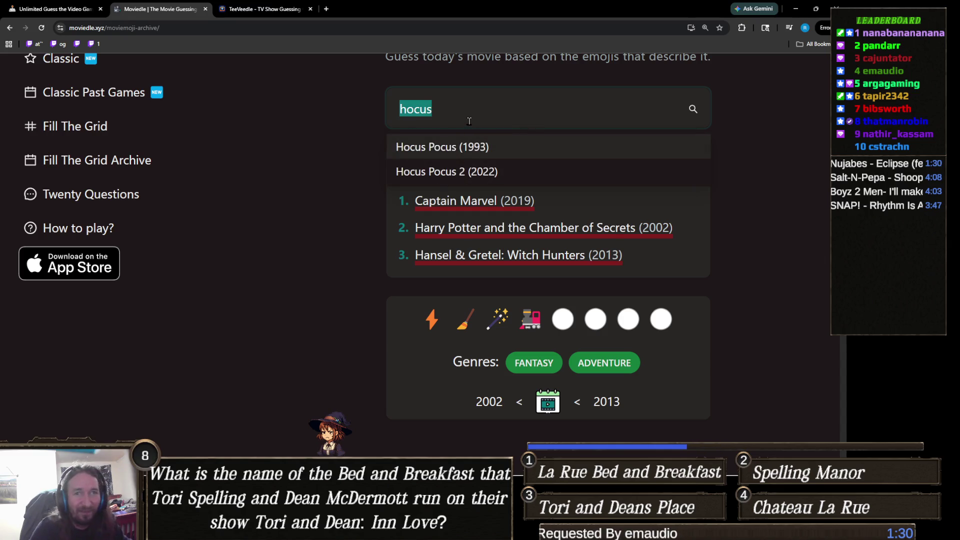
key("BackSpace")
left_click(374, 233)
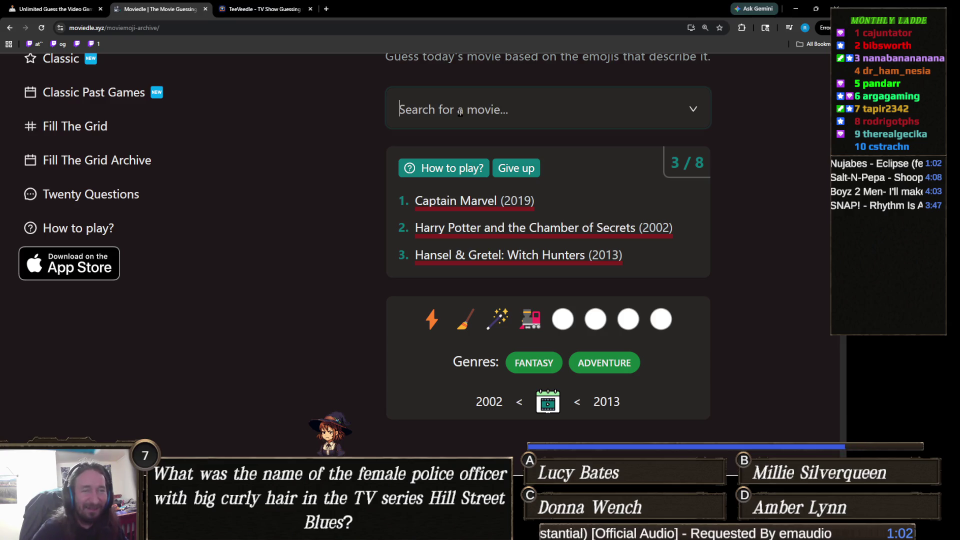
- Search 'twitch' and guess Twitches (2005)
left_click(519, 118)
left_click(369, 150)
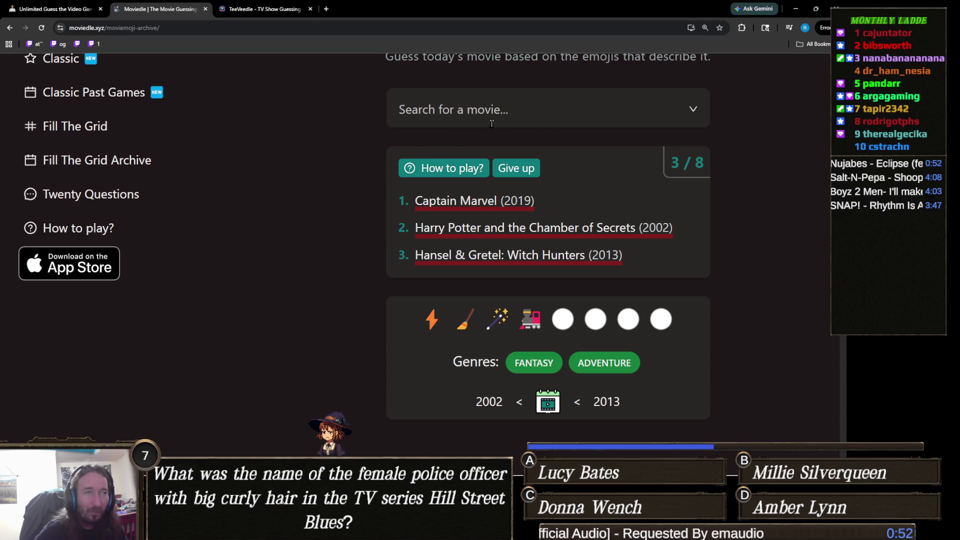
left_click(532, 118)
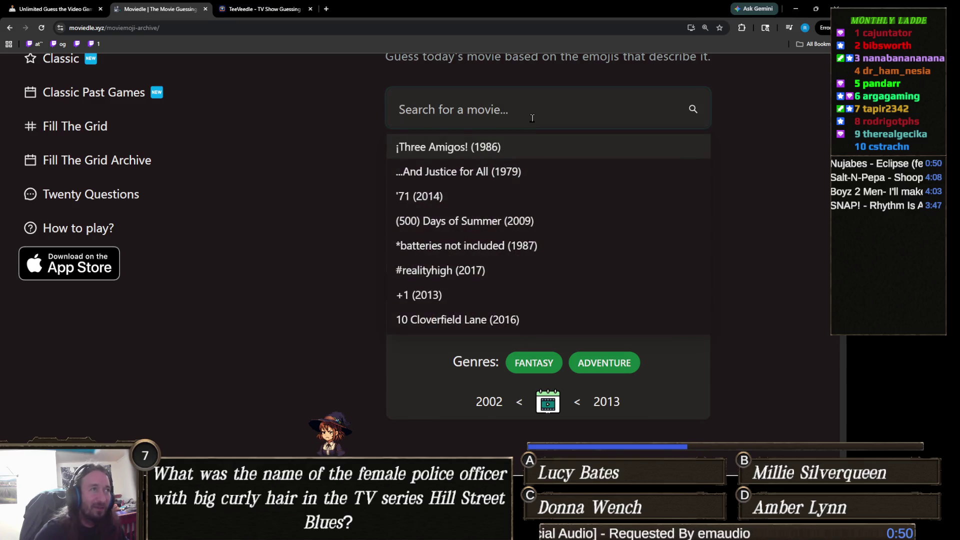
type("twitch")
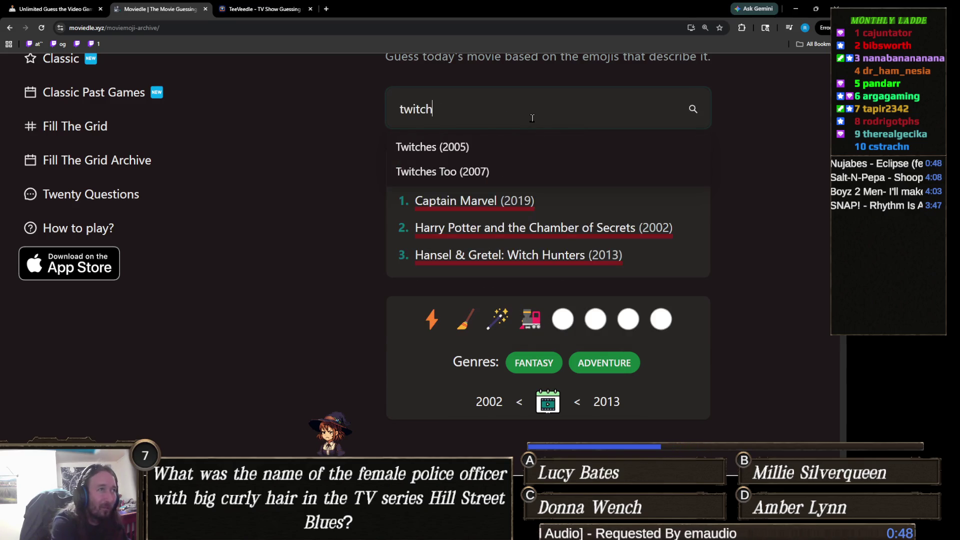
left_click(456, 148)
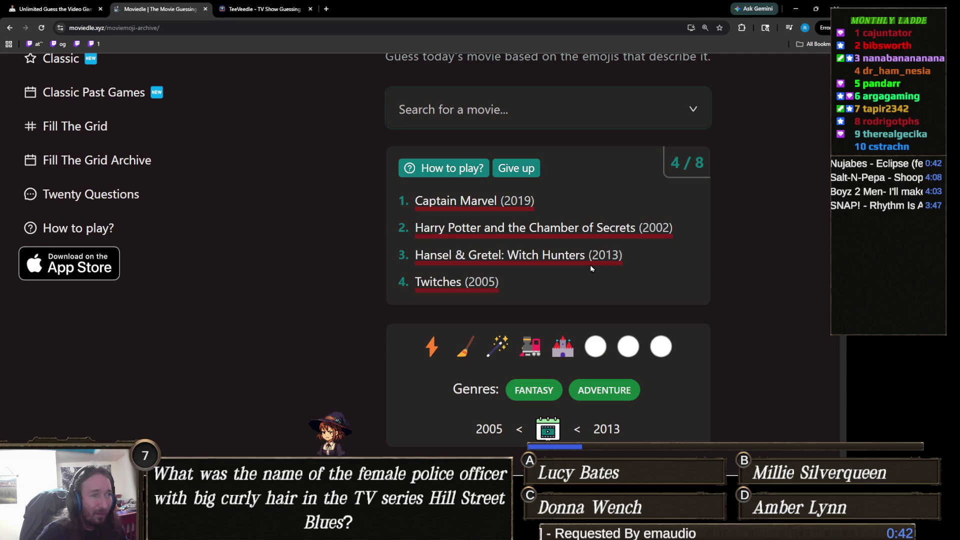
- Search 'witch m' and guess Race to Witch Mountain (2009)
scroll(589, 265, "down", 1)
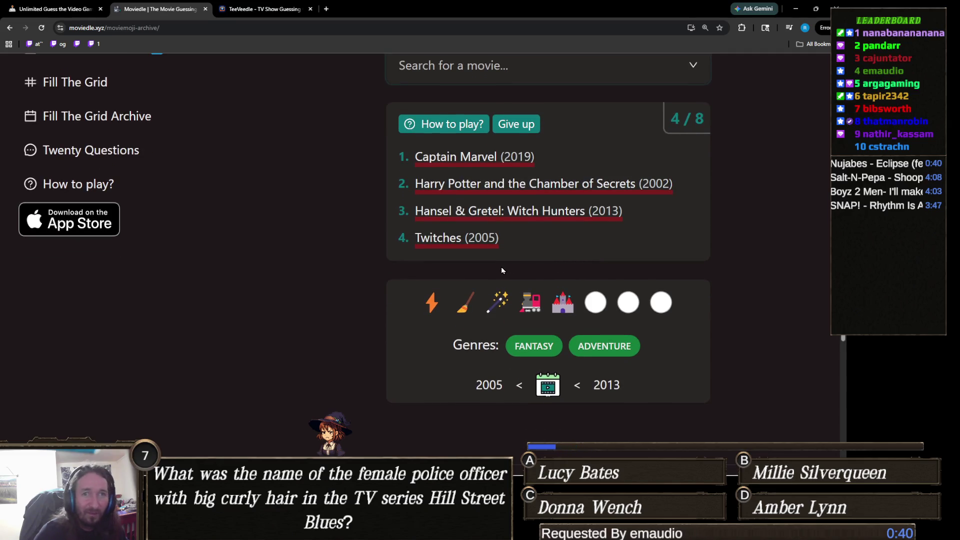
scroll(480, 269, "up", 1)
left_click(491, 95)
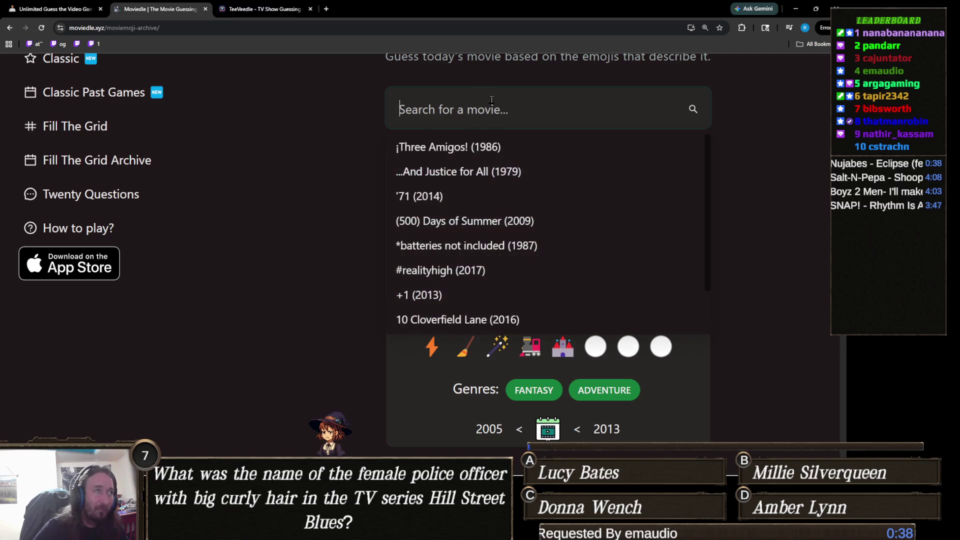
type("witch m")
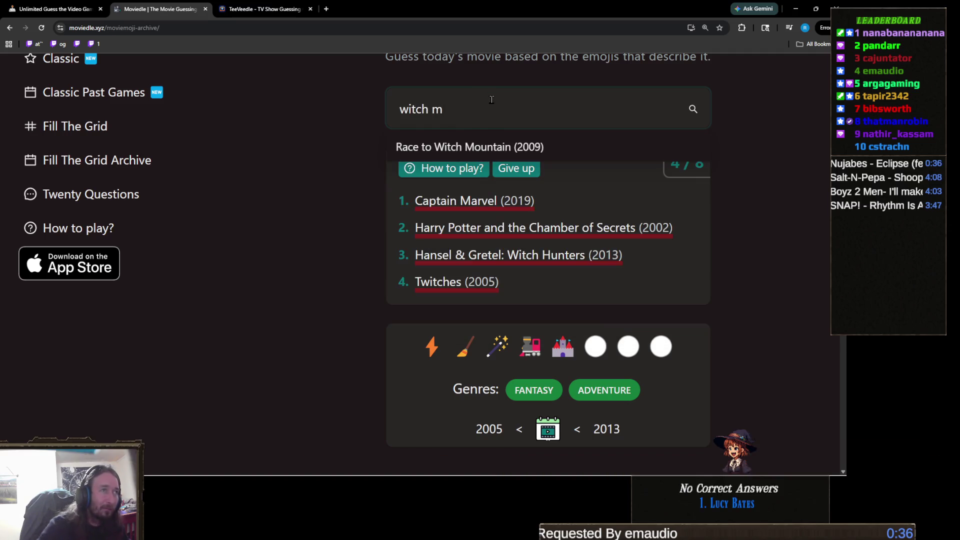
left_click(509, 149)
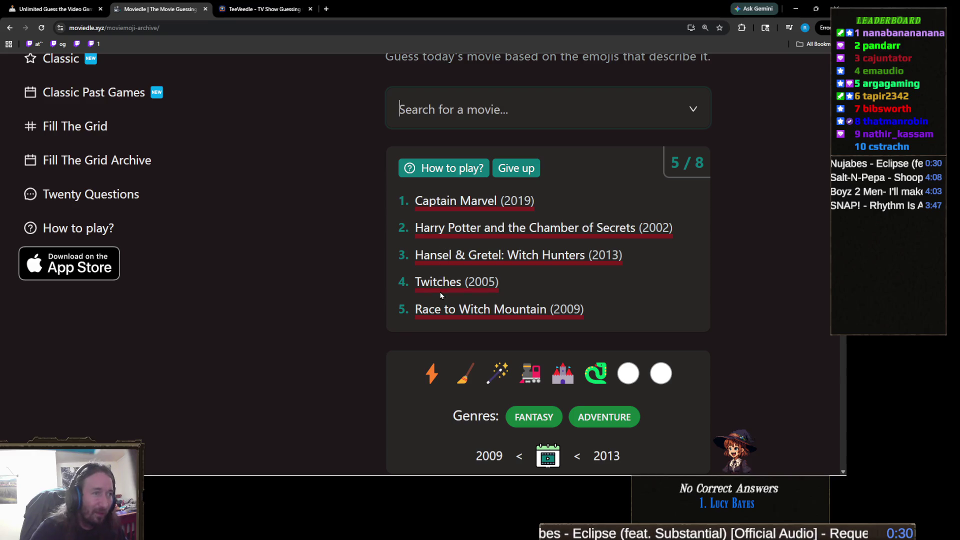
- Search 'harry pott' and guess Harry Potter and the Deathly Hallows: Part 1
scroll(432, 285, "down", 1)
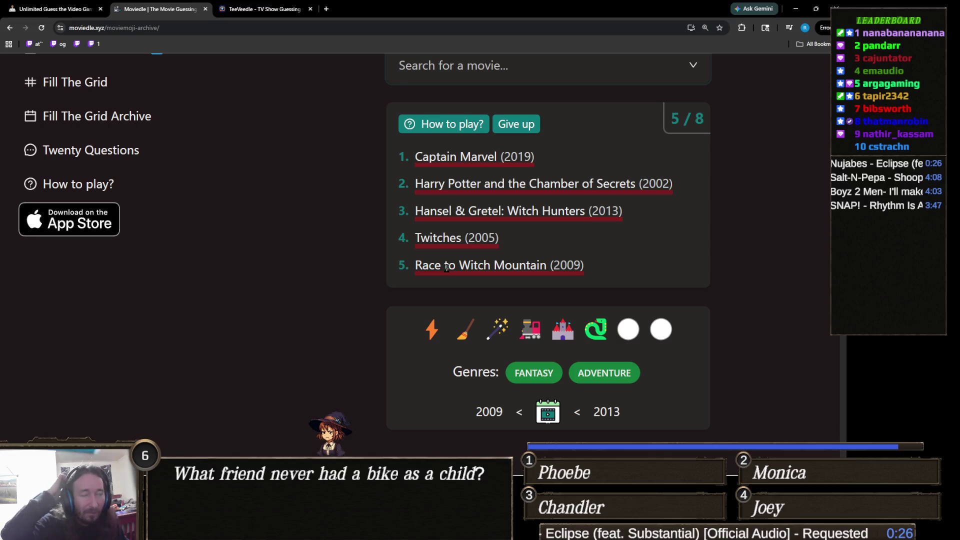
scroll(567, 305, "up", 1)
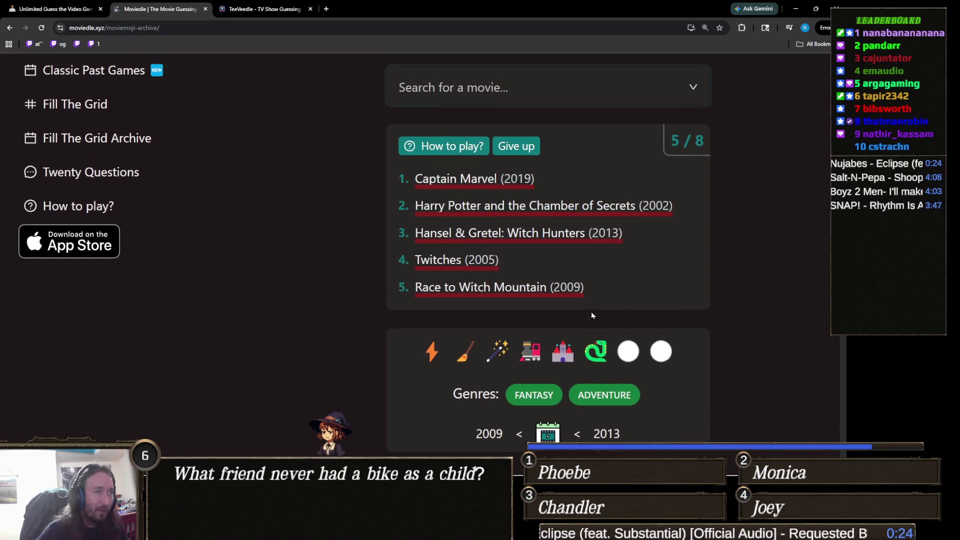
left_click(512, 117)
type("ha")
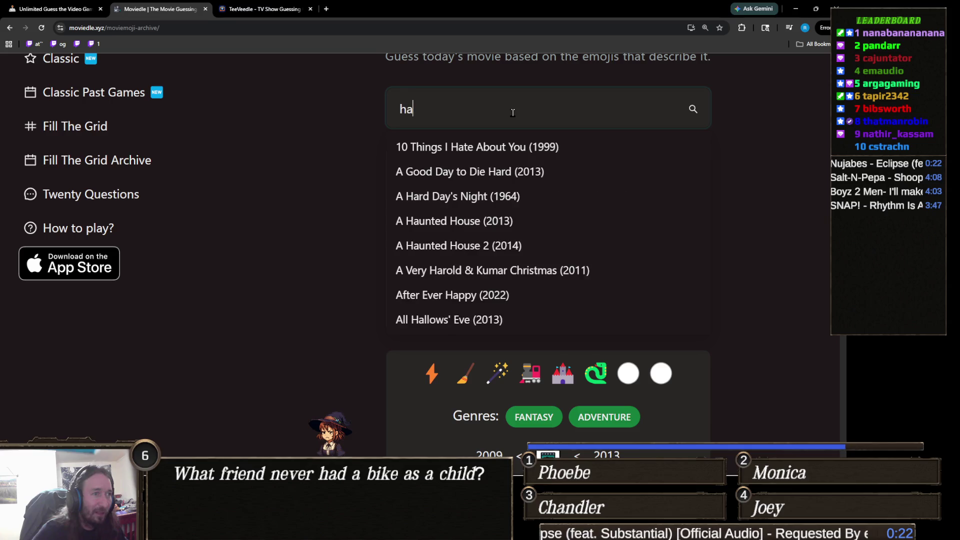
type("rry pott")
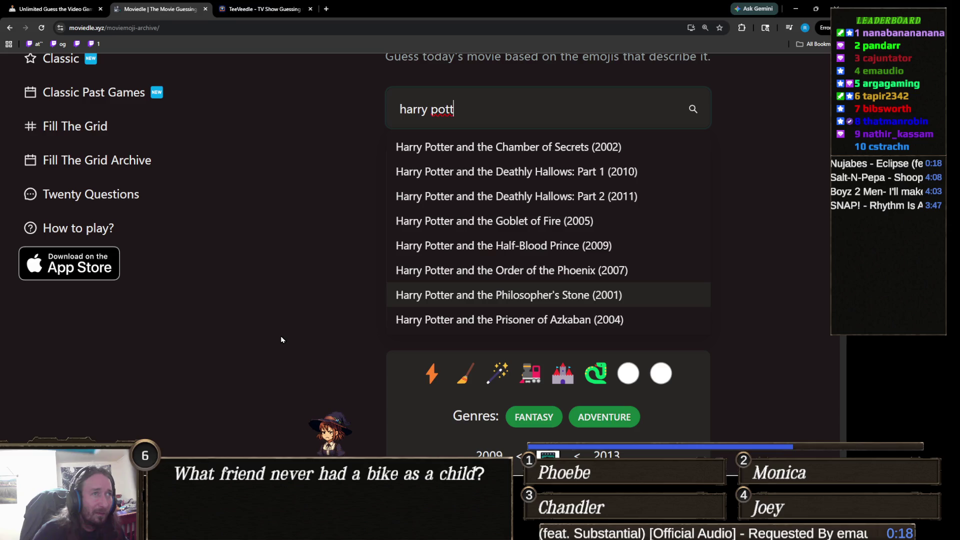
scroll(288, 339, "down", 1)
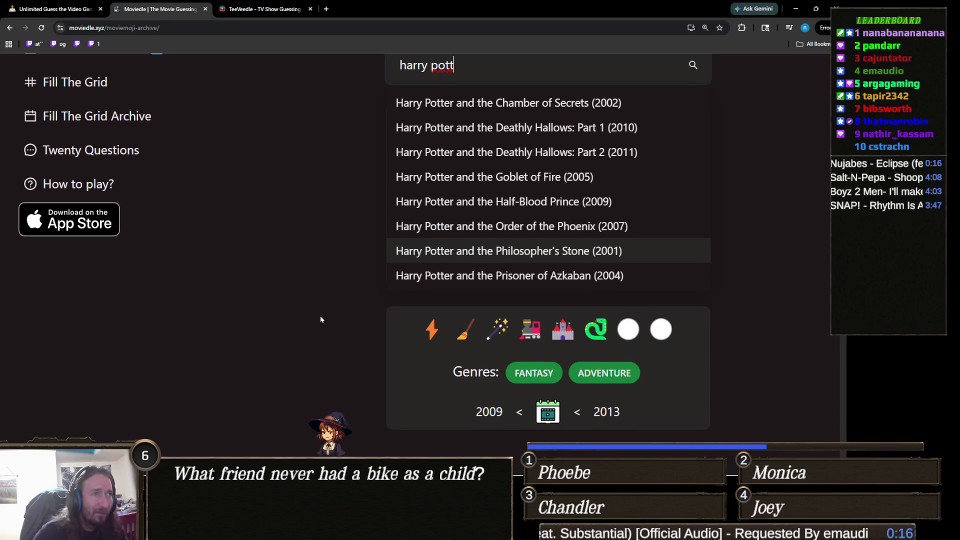
left_click(669, 129)
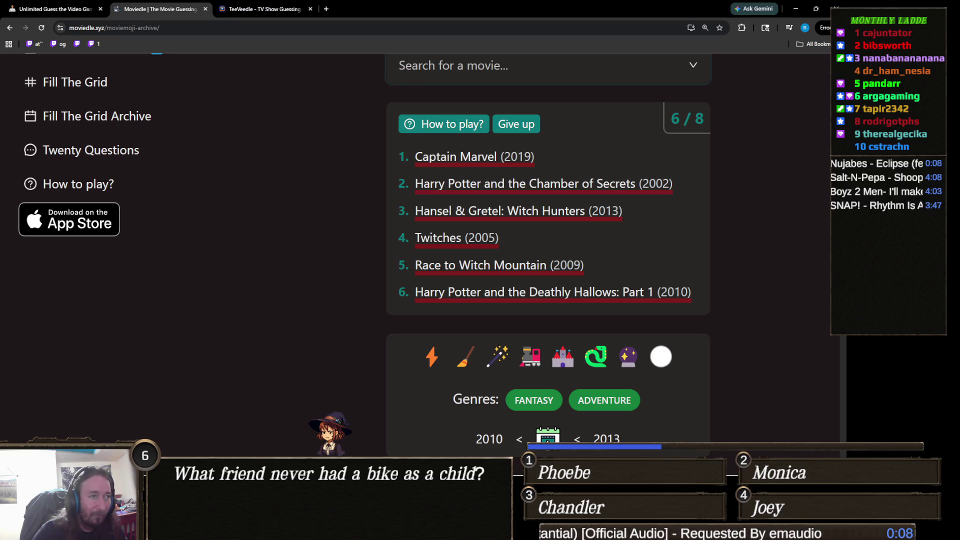
- Search 'harry potter' and solve with Harry Potter and the Deathly Hallows: Part 2
key("alt+Tab")
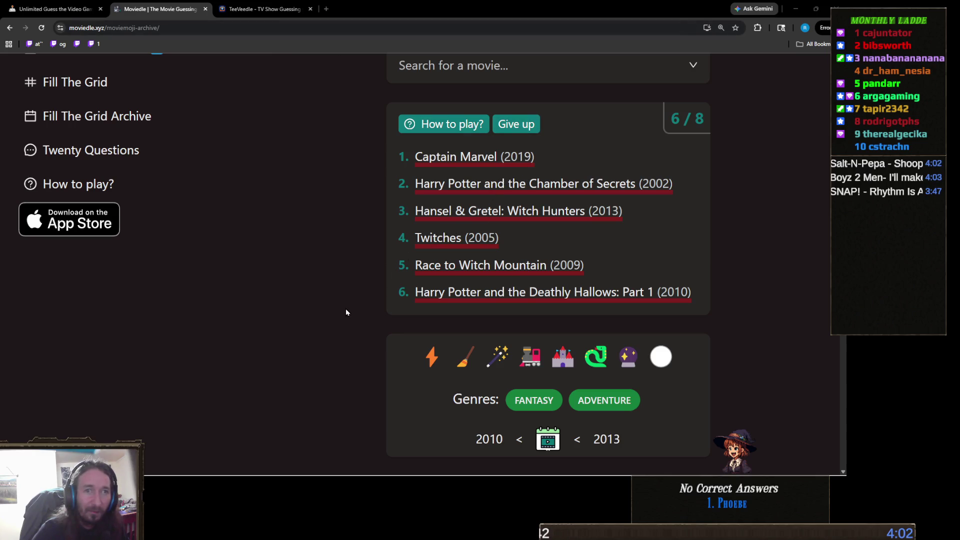
scroll(297, 316, "up", 1)
left_click(445, 111)
type("harry ")
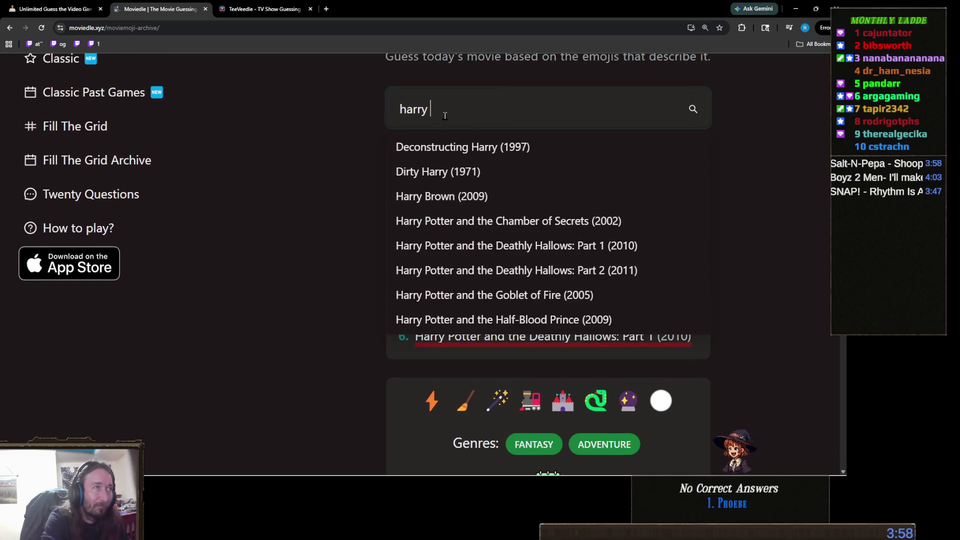
type("potter")
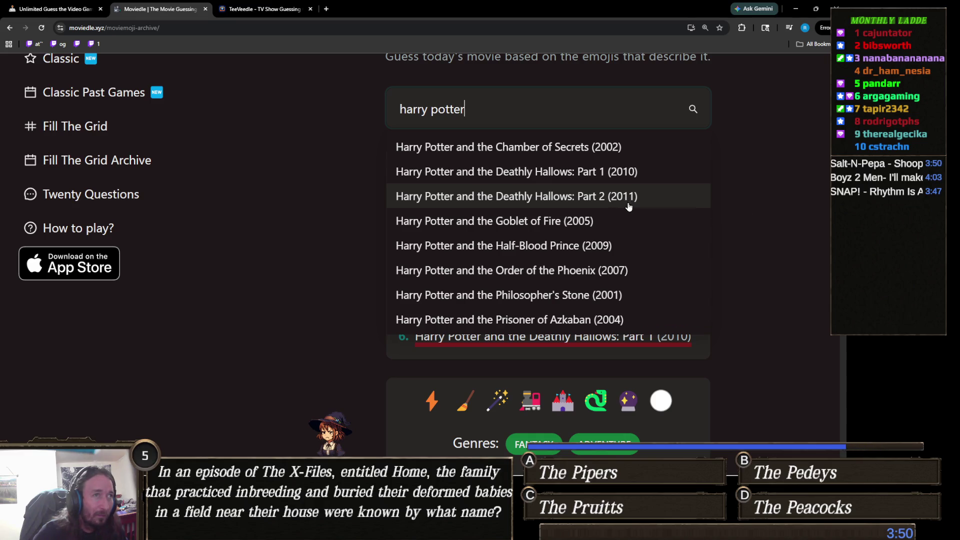
left_click(608, 199)
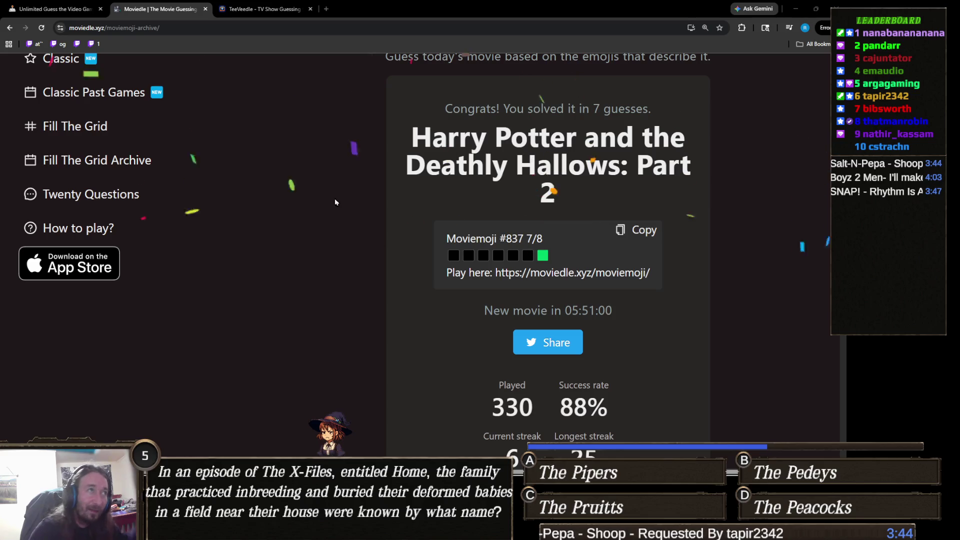
- Switch to TeeVeedle and continue from the Midnight Mass win to a new series puzzle
left_click(246, 13)
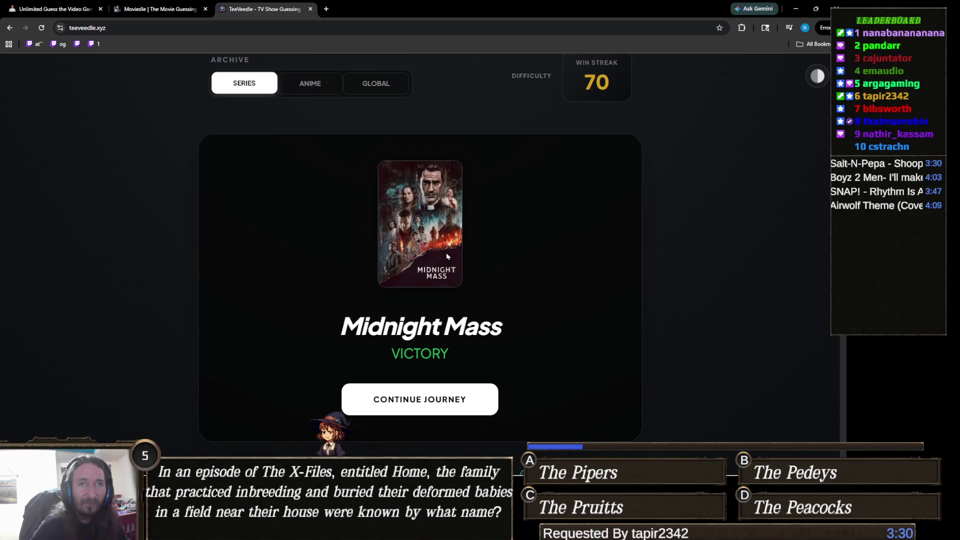
left_click(454, 399)
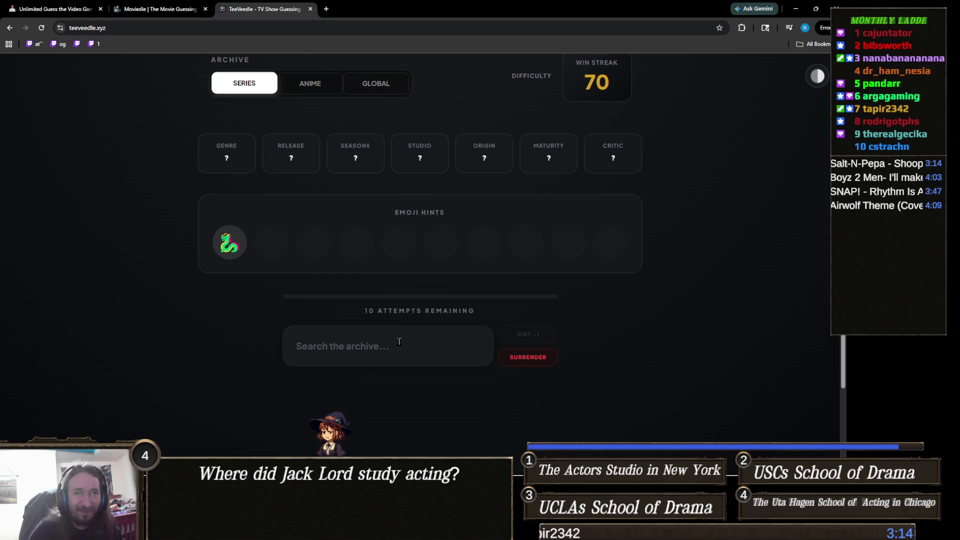
- Guess Jackie Chan Adventures and Game of Thrones, then solve with House of the Dragon
left_click(352, 349)
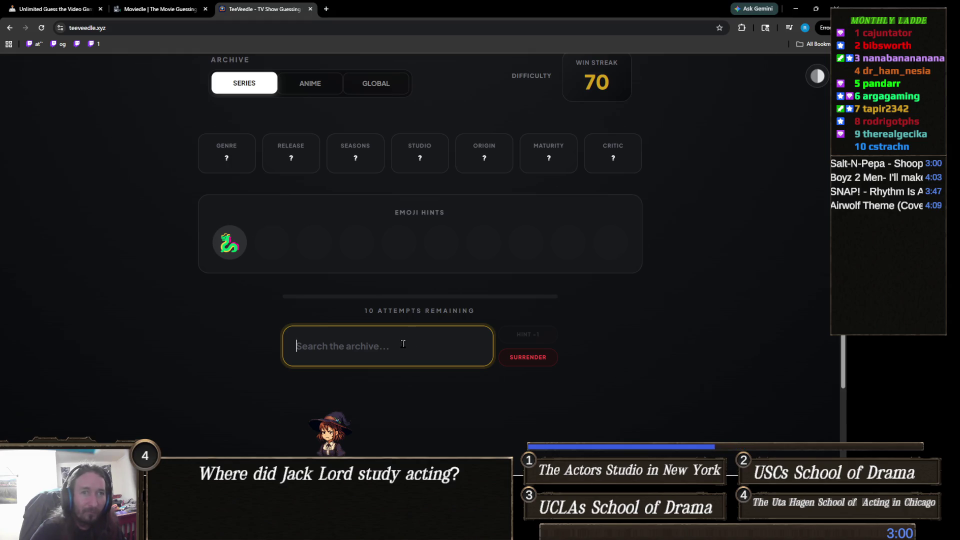
type("j")
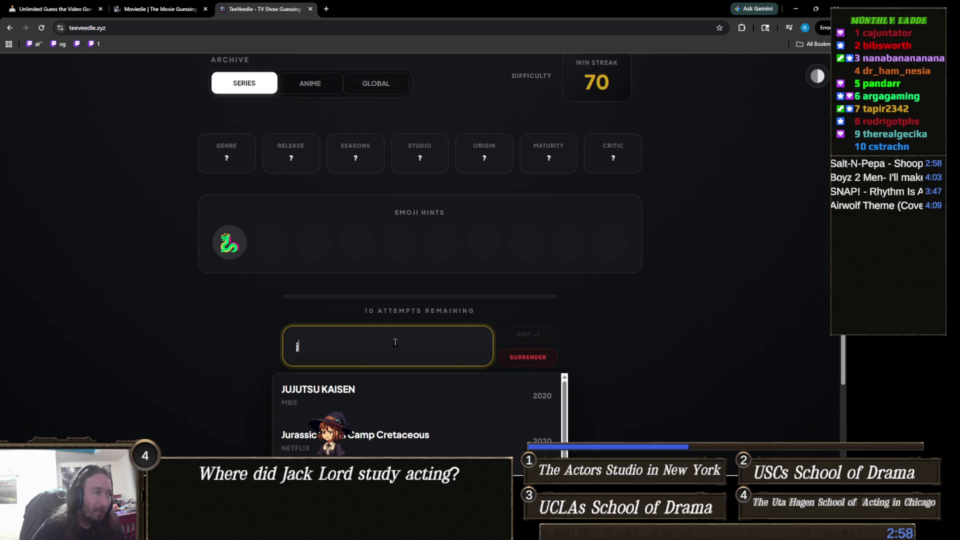
type("ac")
left_click(359, 389)
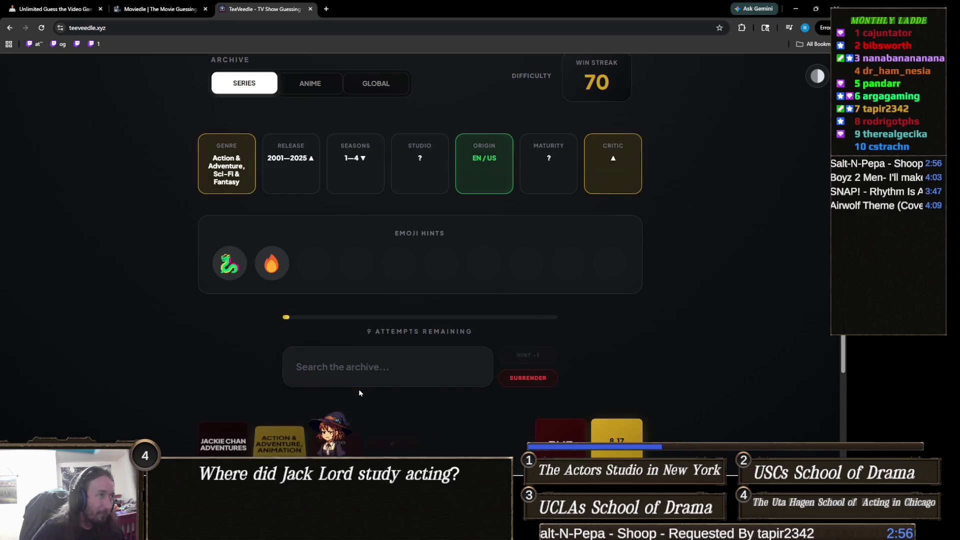
left_click(337, 368)
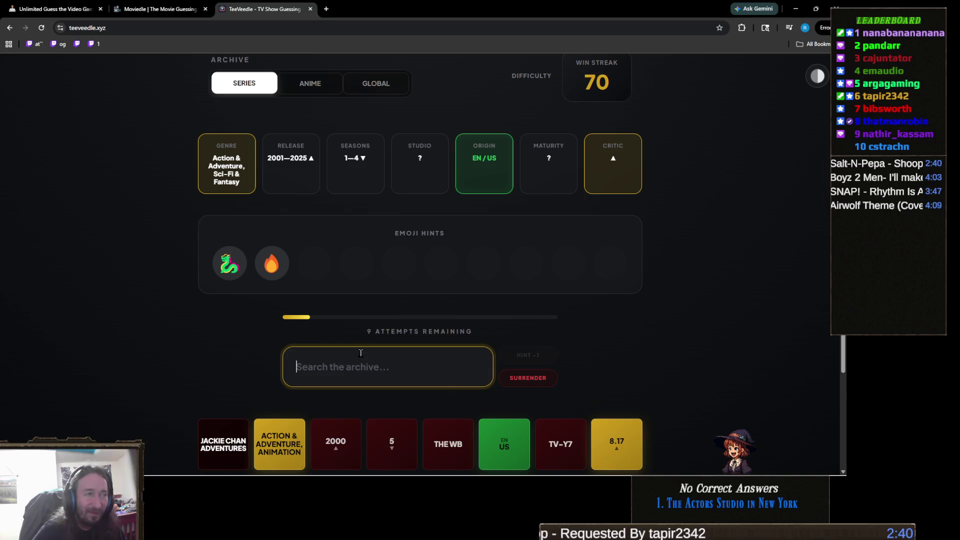
type("ga")
left_click(337, 420)
left_click(356, 369)
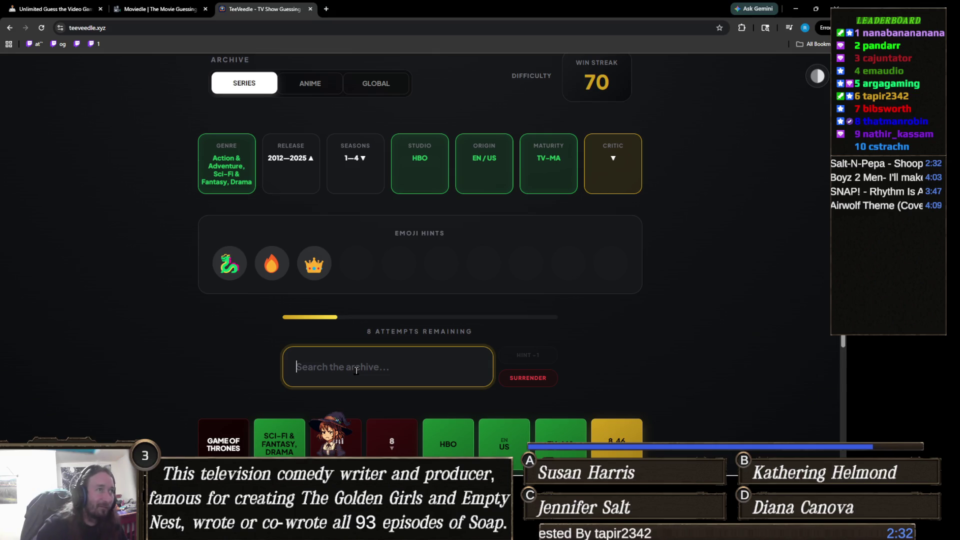
type("house of")
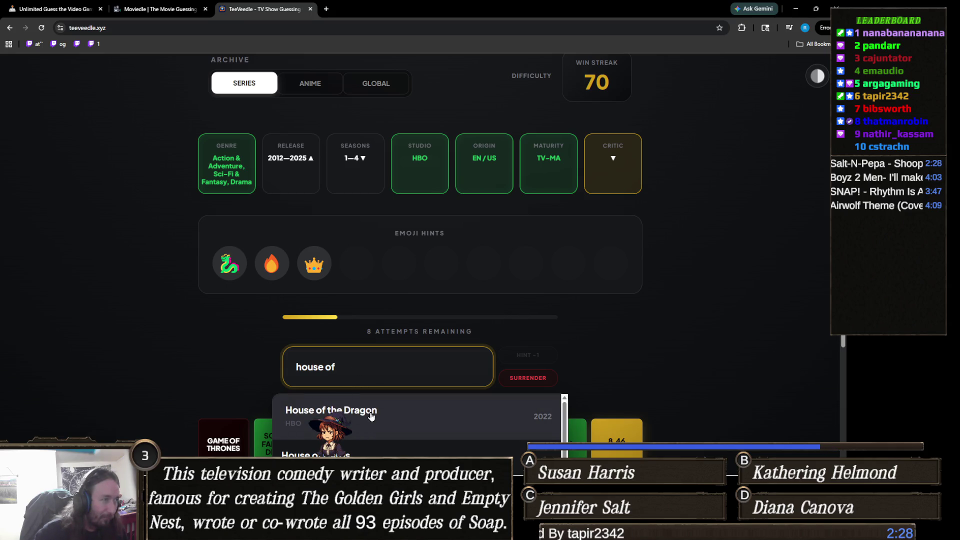
left_click(346, 407)
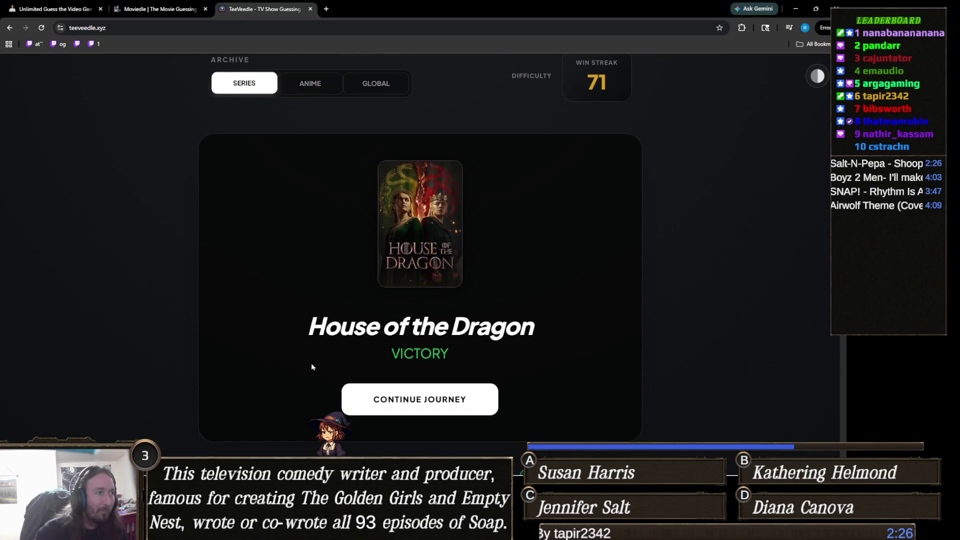
- Scroll over the finished round and continue to the next TV show puzzle
scroll(458, 371, "down", 2)
scroll(458, 371, "down", 3)
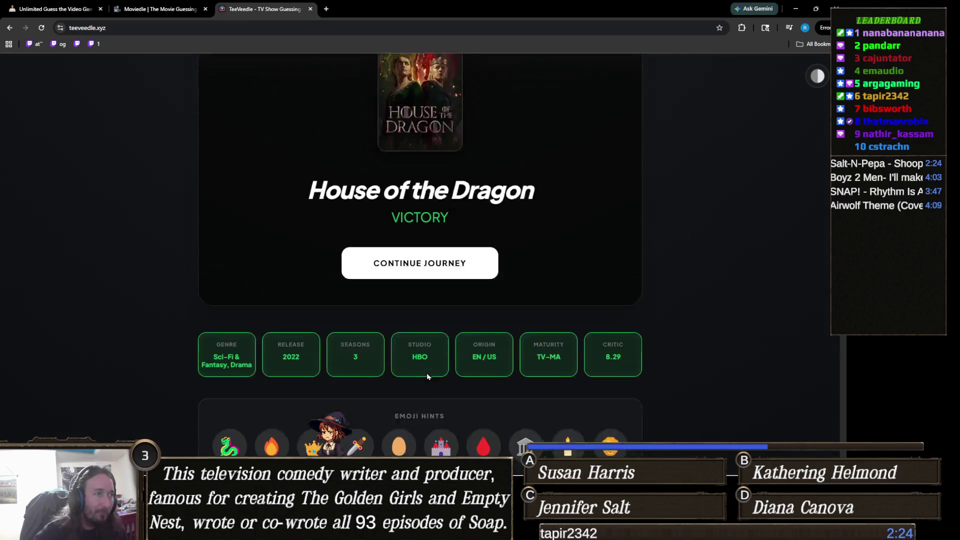
scroll(438, 366, "up", 3)
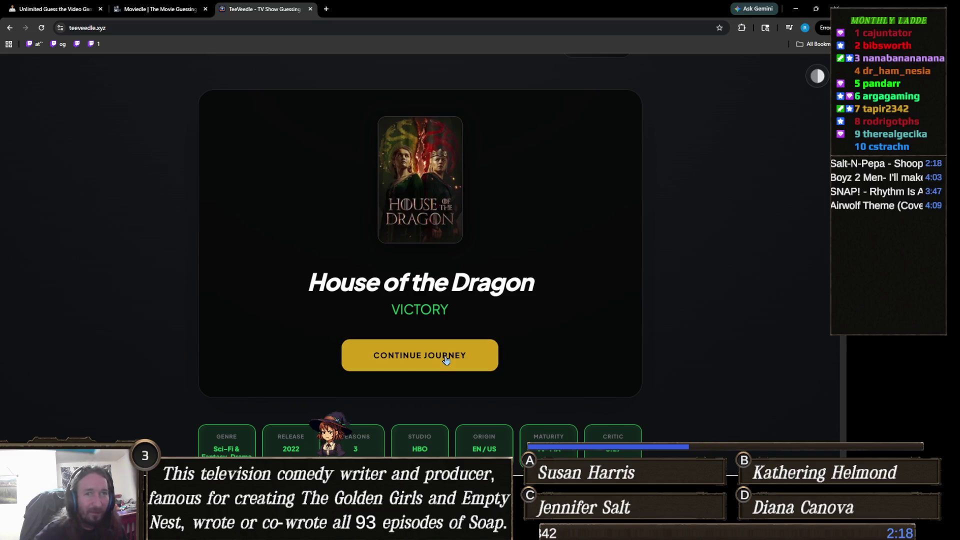
left_click(375, 355)
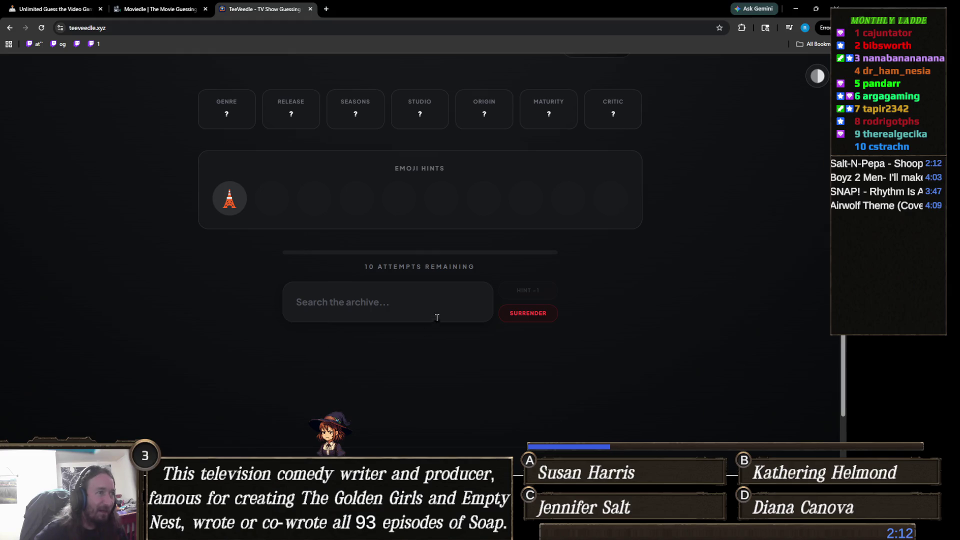
- Guess Emily in Paris to solve it on the first try, then start a fresh round
left_click(403, 302)
type("emily")
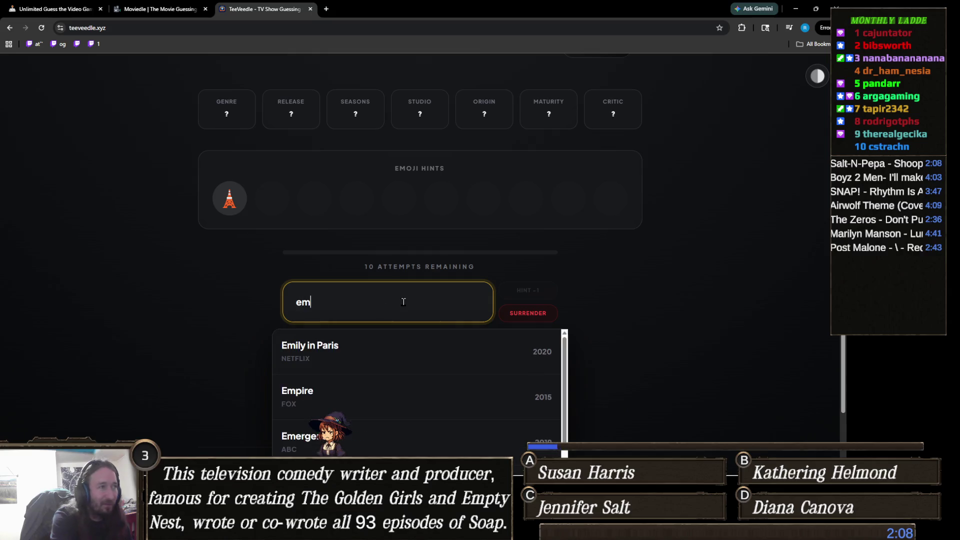
left_click(439, 364)
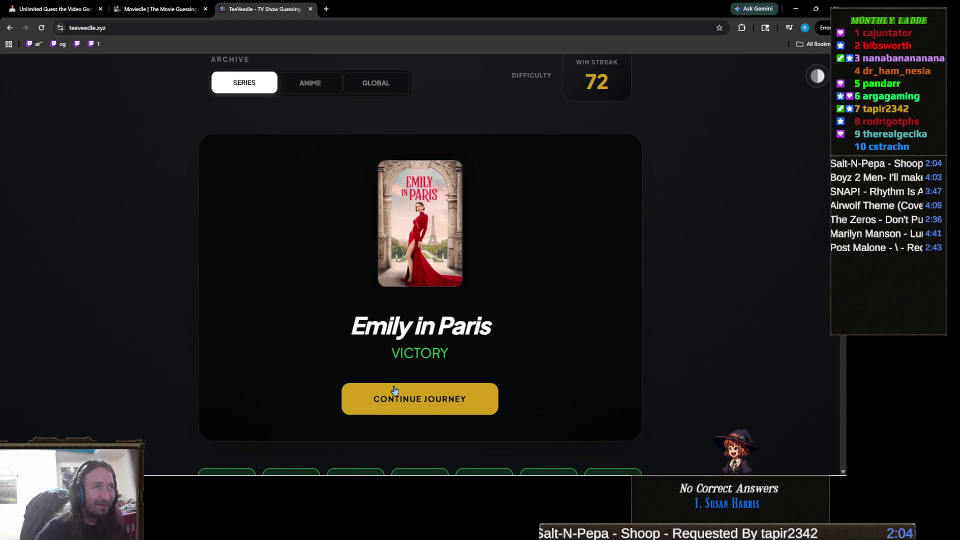
scroll(403, 390, "down", 2)
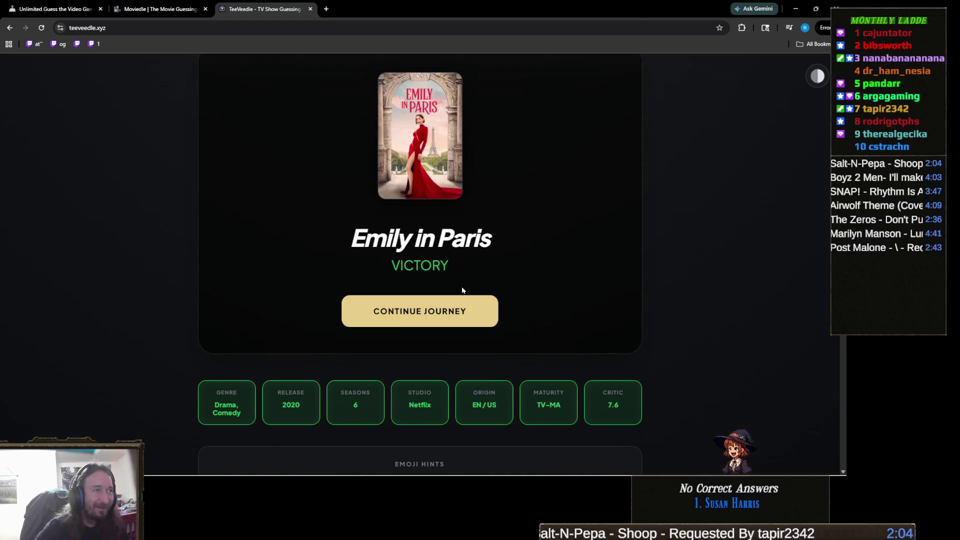
left_click(448, 315)
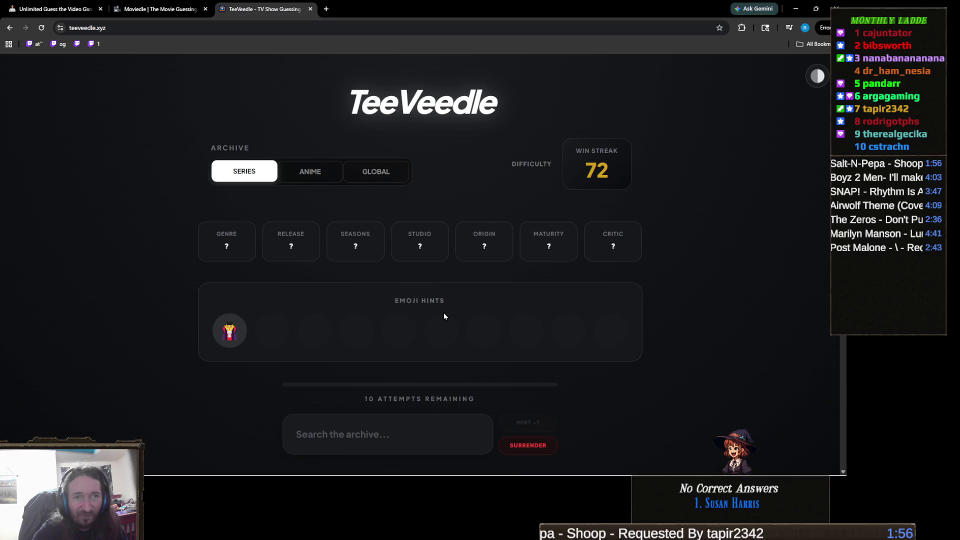
- Guess What We Do in the Shadows, then Dark Shadows
scroll(398, 302, "down", 2)
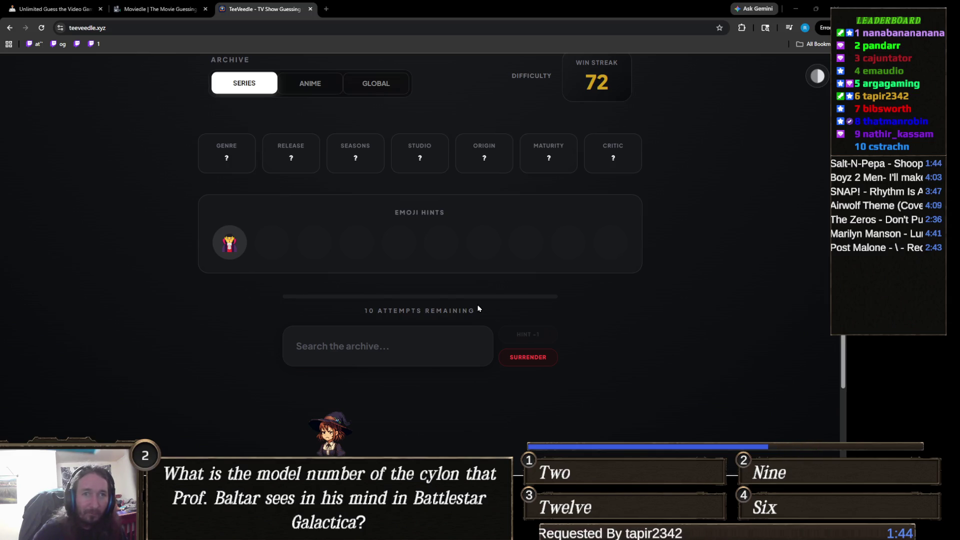
left_click(397, 363)
type("what we")
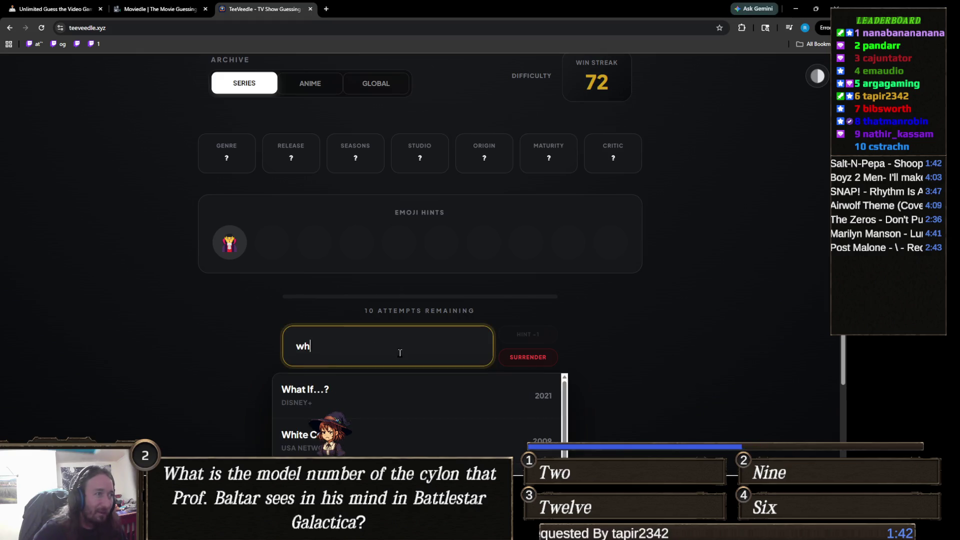
left_click(394, 387)
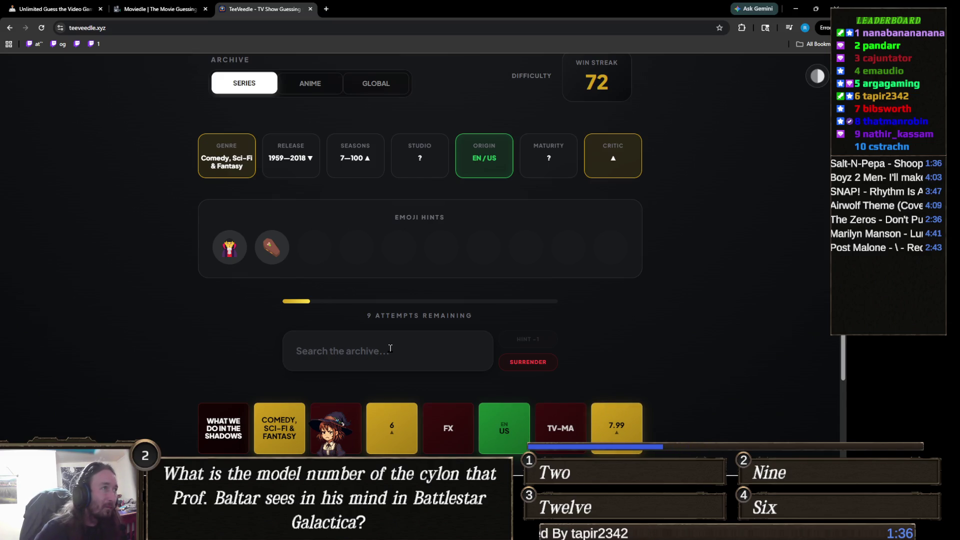
left_click(389, 348)
type("dark shad")
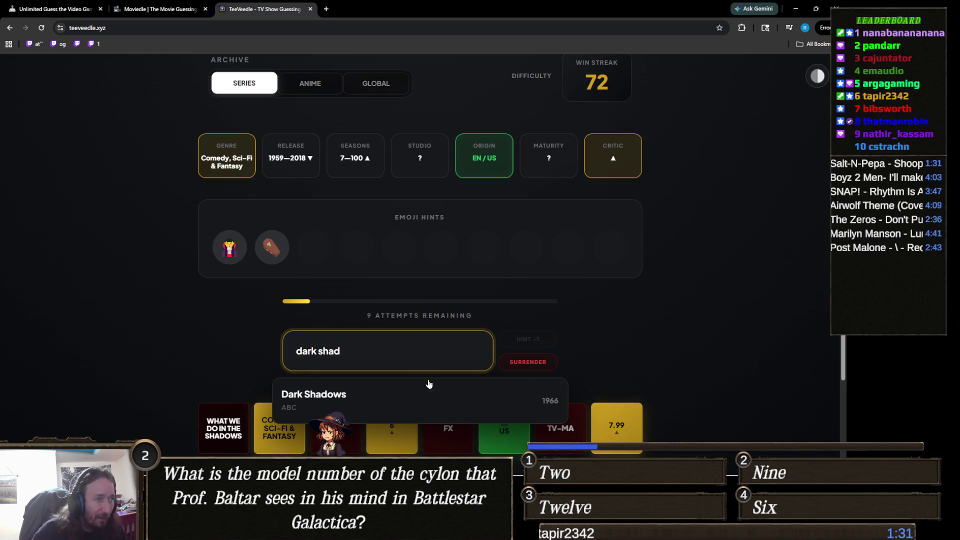
left_click(428, 383)
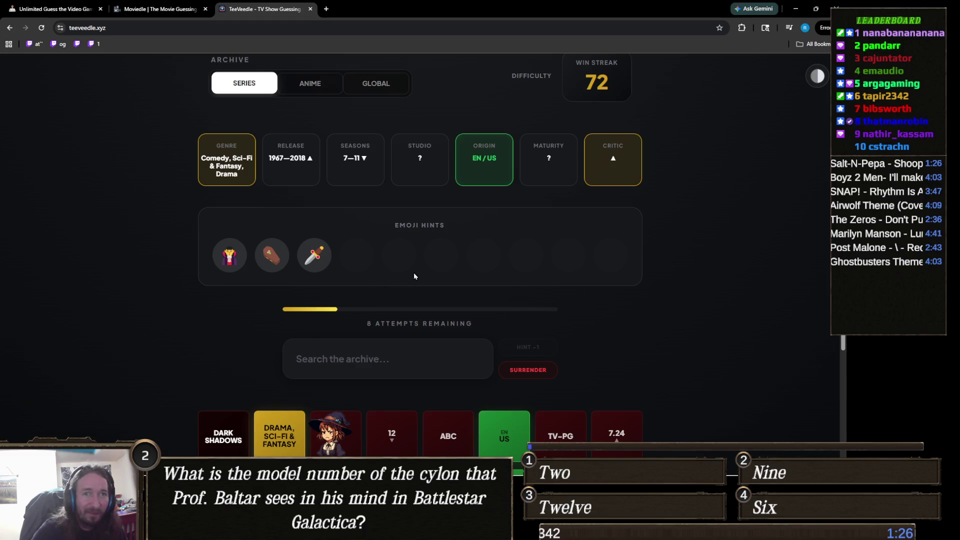
- Replace the 'drac' search with 'buff' and solve with Buffy the Vampire Slayer, then continue to the next puzzle
left_click(399, 357)
type("drac")
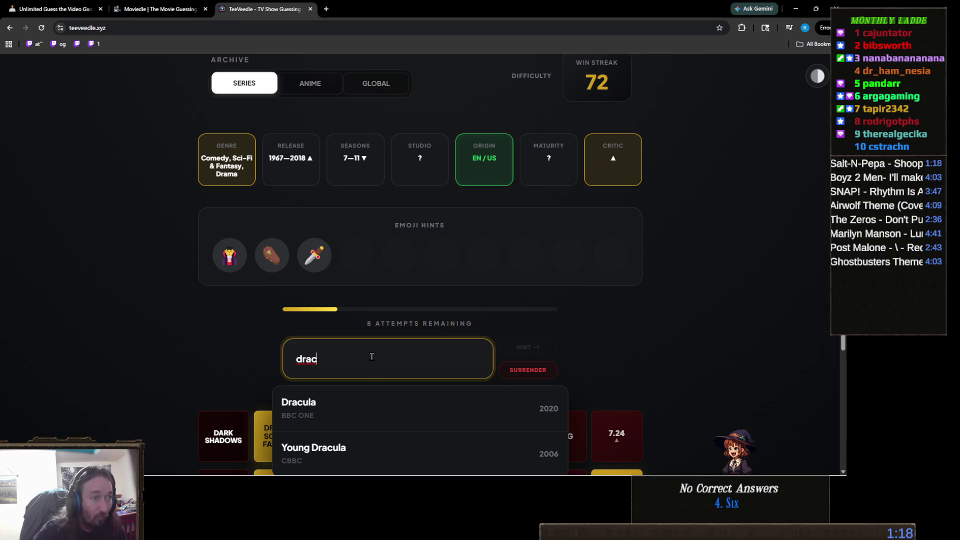
key("ctrl+a")
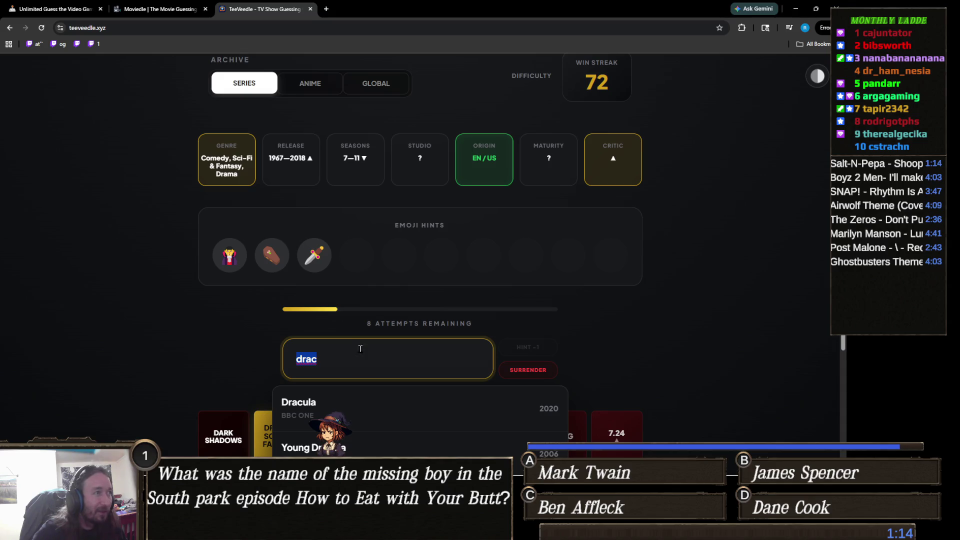
type("buf")
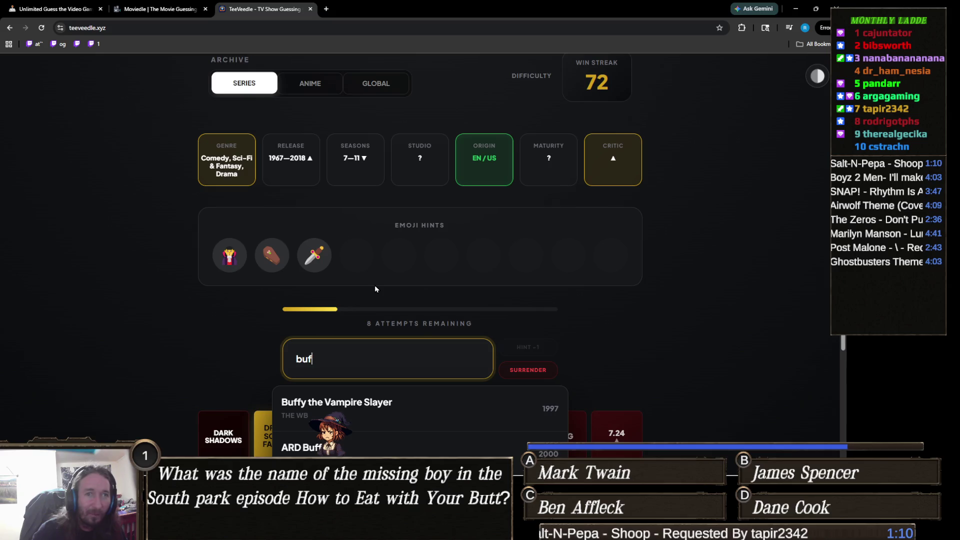
type("fy")
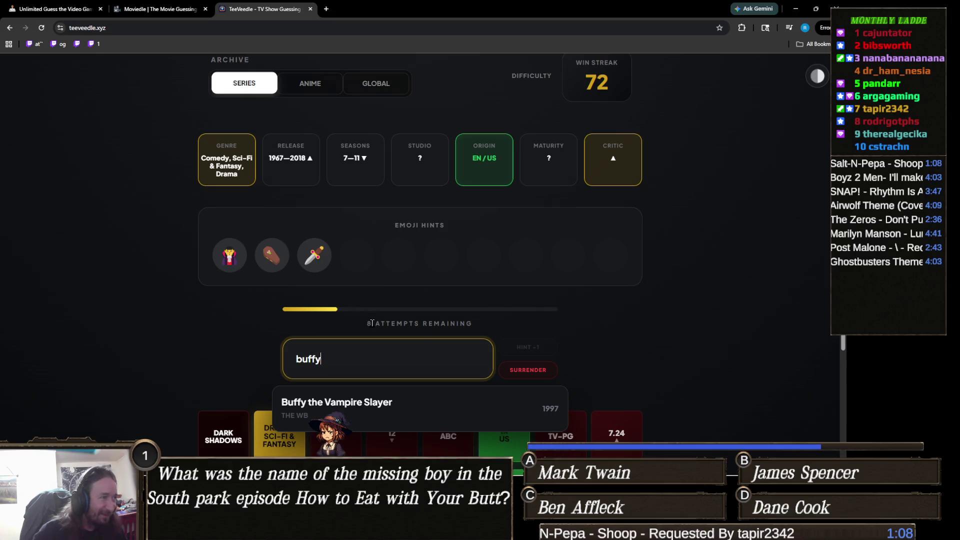
left_click(420, 401)
scroll(345, 387, "down", 7)
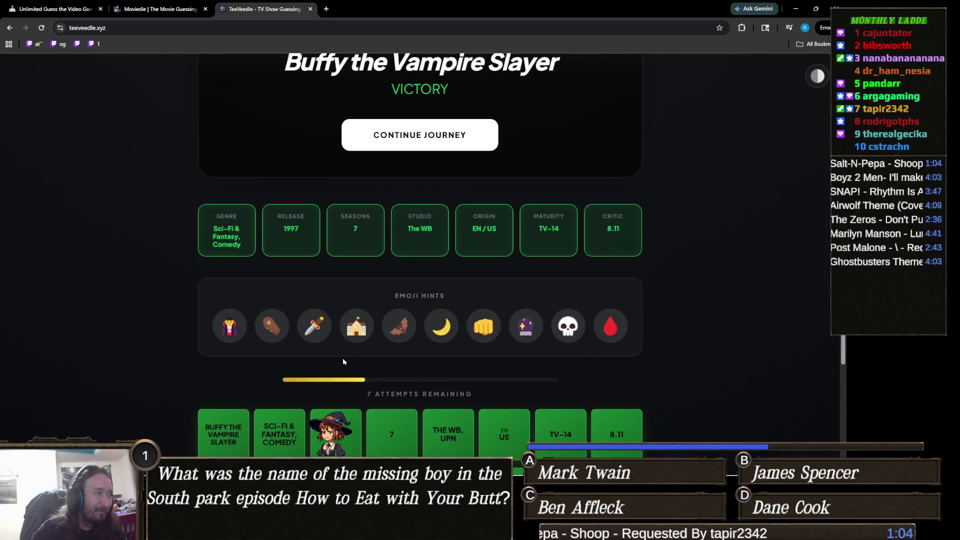
scroll(342, 358, "up", 3)
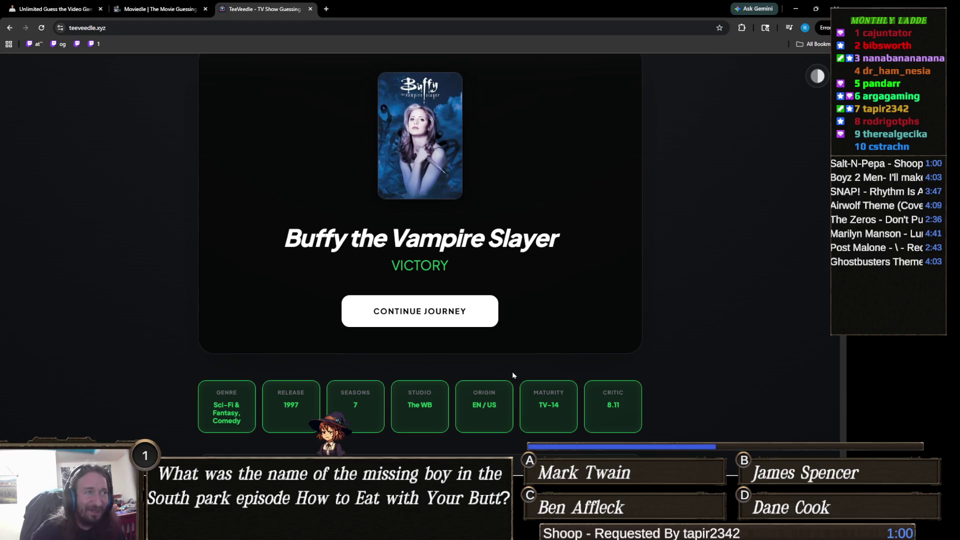
scroll(428, 375, "up", 2)
scroll(427, 370, "down", 2)
scroll(409, 374, "up", 2)
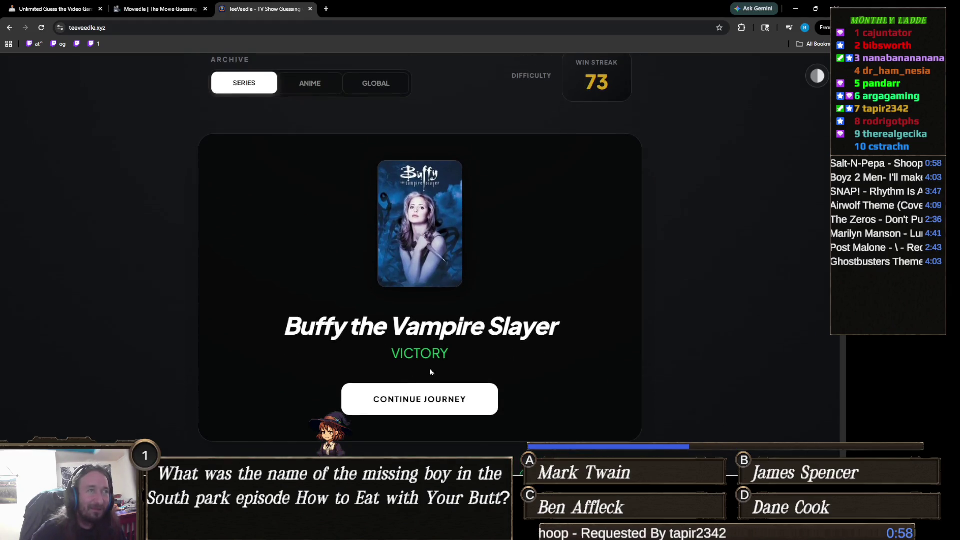
left_click(437, 397)
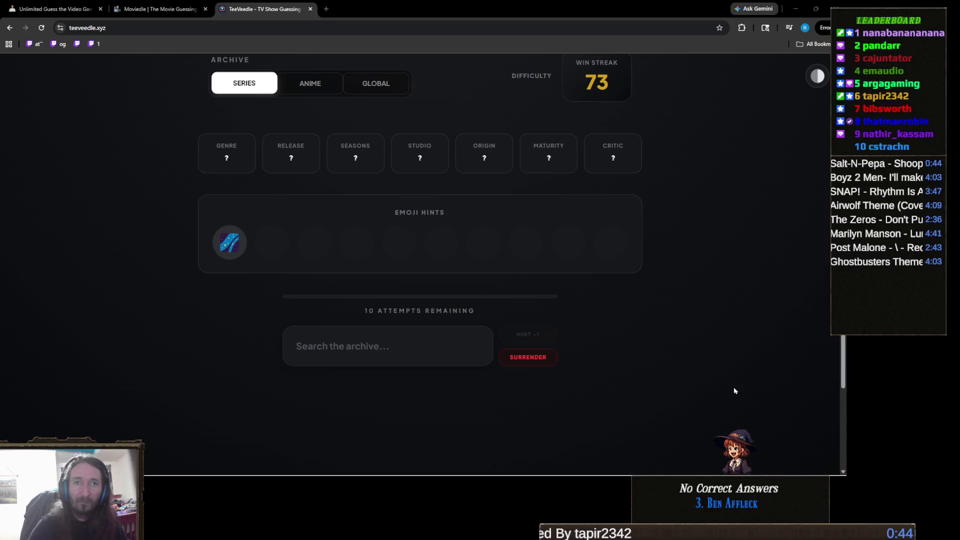
- Search 'babyl' and guess Babylon 5, a wrong guess matching 5 seasons and TV-PG
left_click(411, 349)
type("baby")
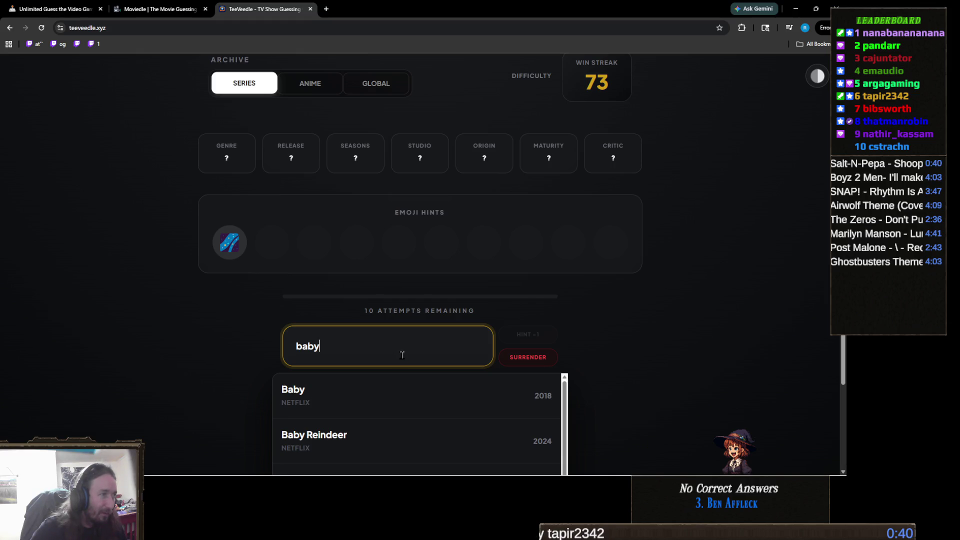
type("k")
key("BackSpace")
type("l")
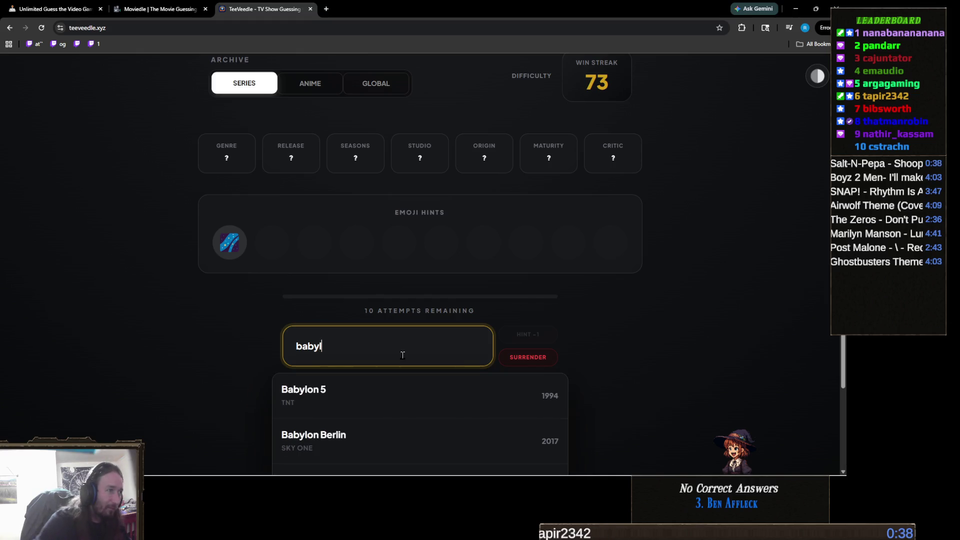
left_click(400, 385)
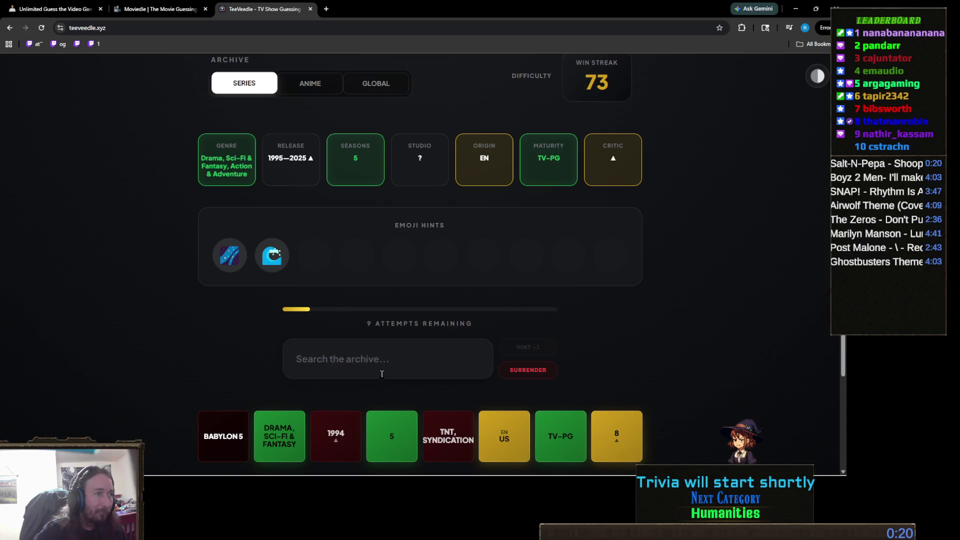
left_click(407, 356)
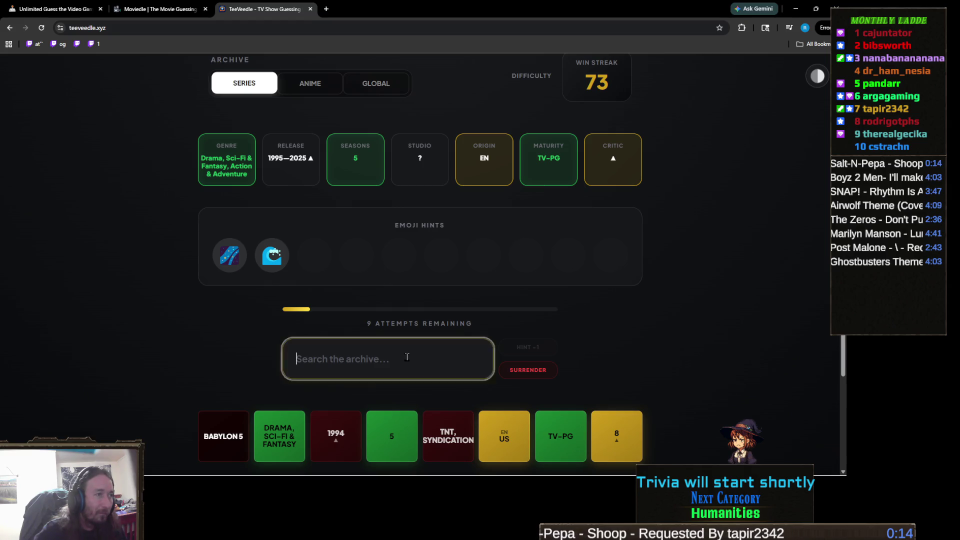
- Guess Doctor Who, then solve the puzzle with Stargate Atlantis for a 74 win streak
type("doctor")
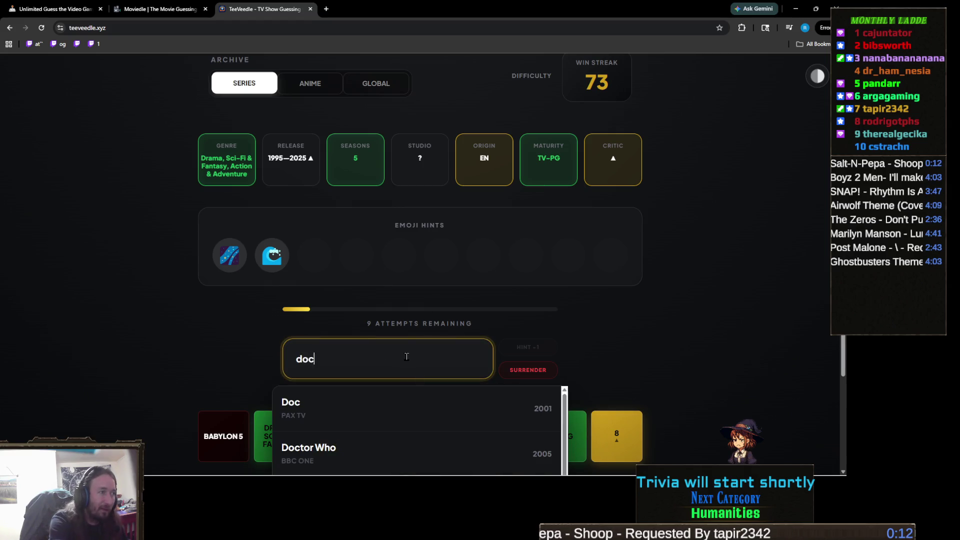
left_click(392, 403)
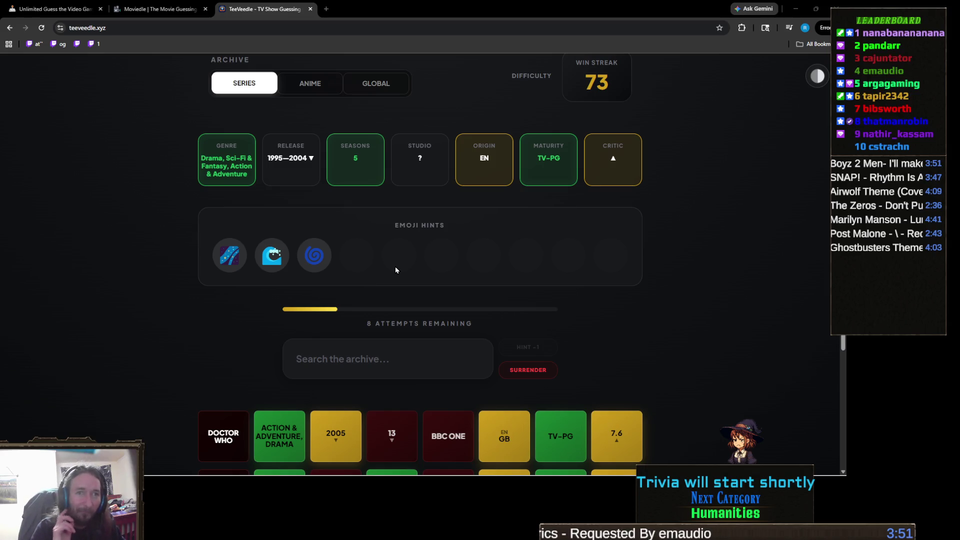
left_click(358, 360)
type("star")
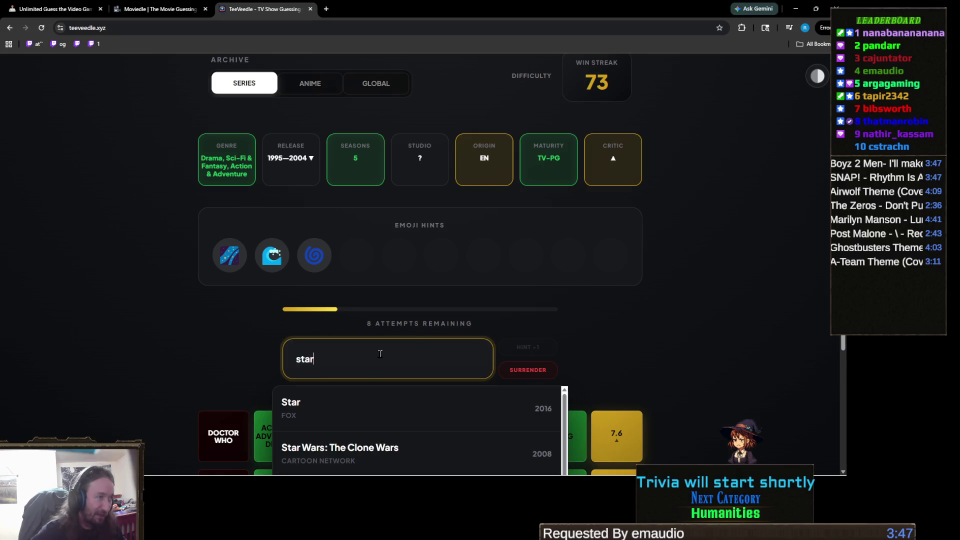
type("ga")
left_click(392, 447)
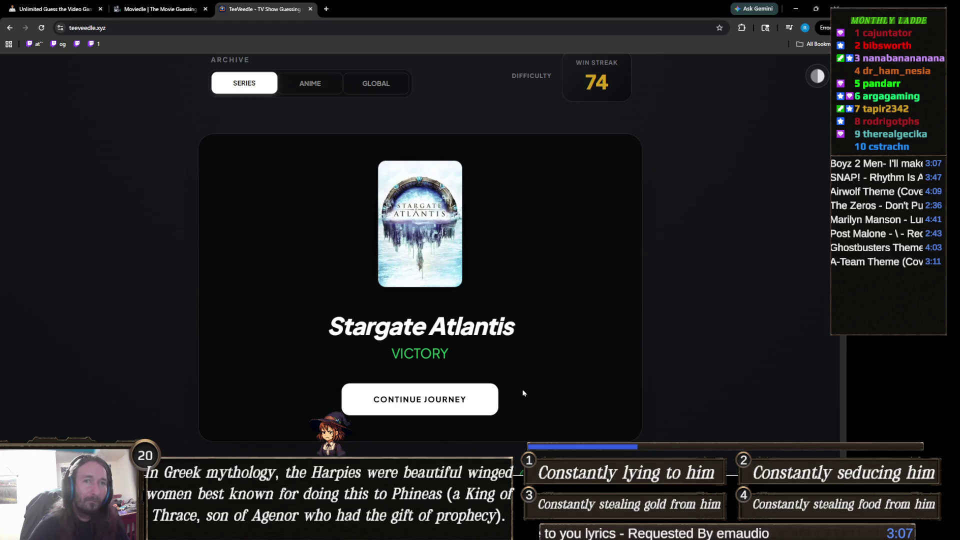
mouse_move(410, 537)
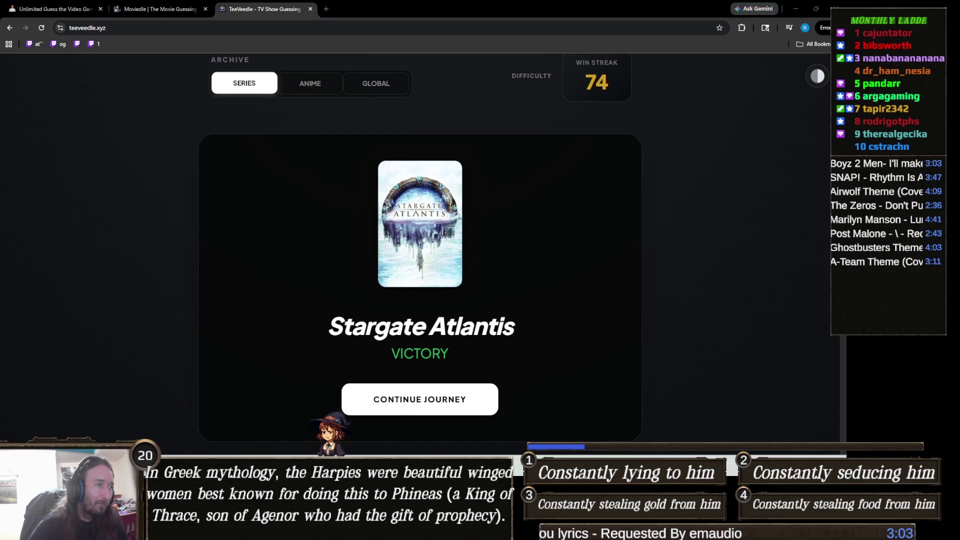
- Switch from the browser back to the Unity Editor with Alt+Tab
key("alt+Tab")
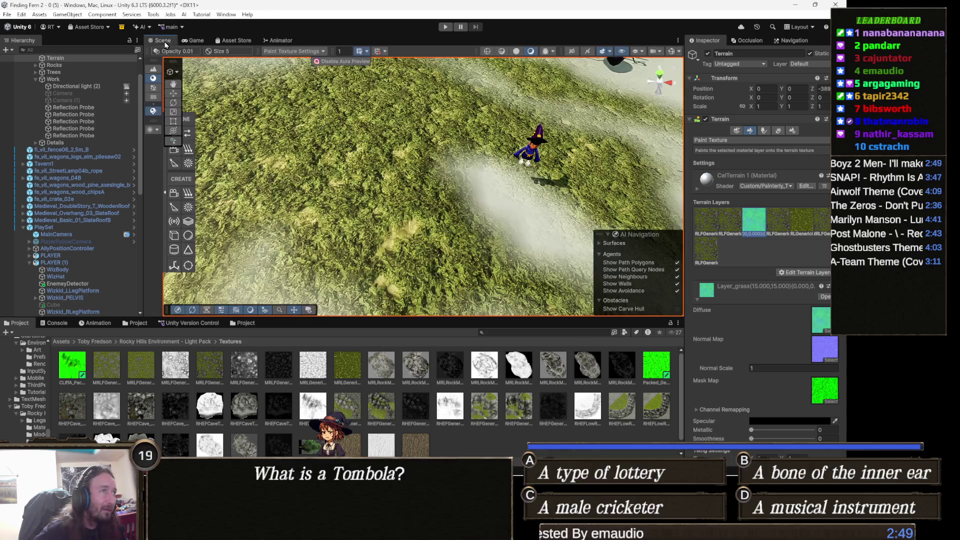
- Pan the Scene view over the grass terrain, then switch to Painterly_Terrain_Packed.shader in Visual Studio
left_click(160, 40)
left_click_drag(353, 170, 353, 152)
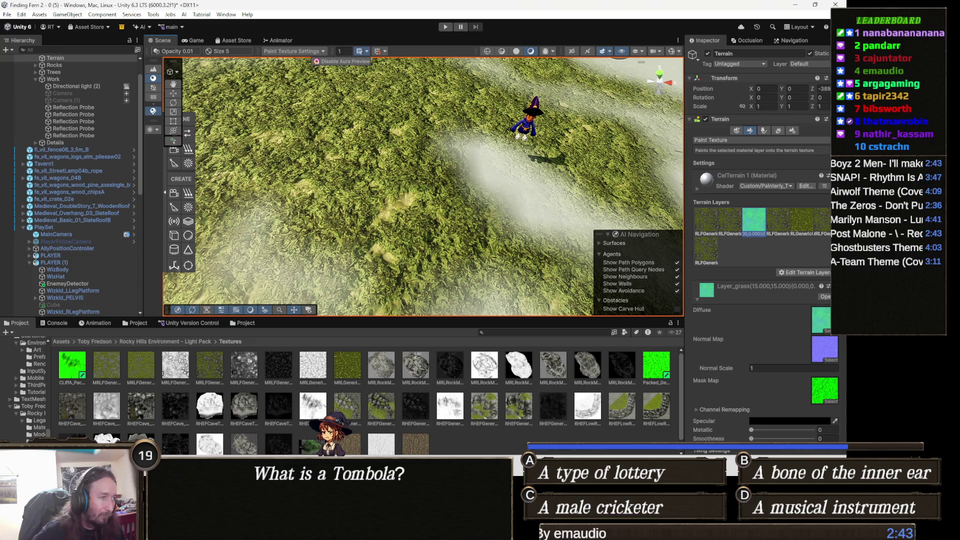
key("alt+Tab")
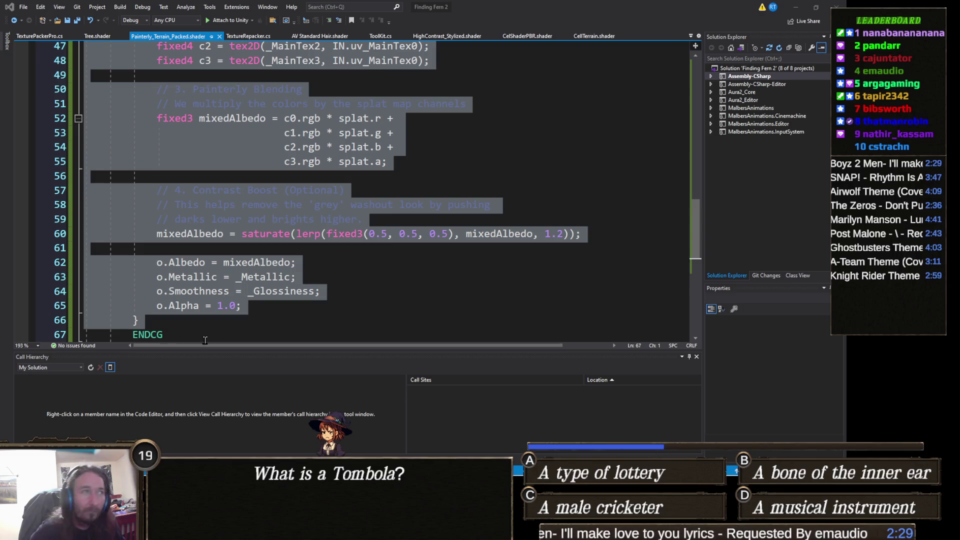
- Replace the collapsed Painterly_Terrain_Packed shader body with the new four-layer code
scroll(257, 285, "down", 3)
scroll(185, 289, "up", 4)
scroll(185, 290, "down", 5)
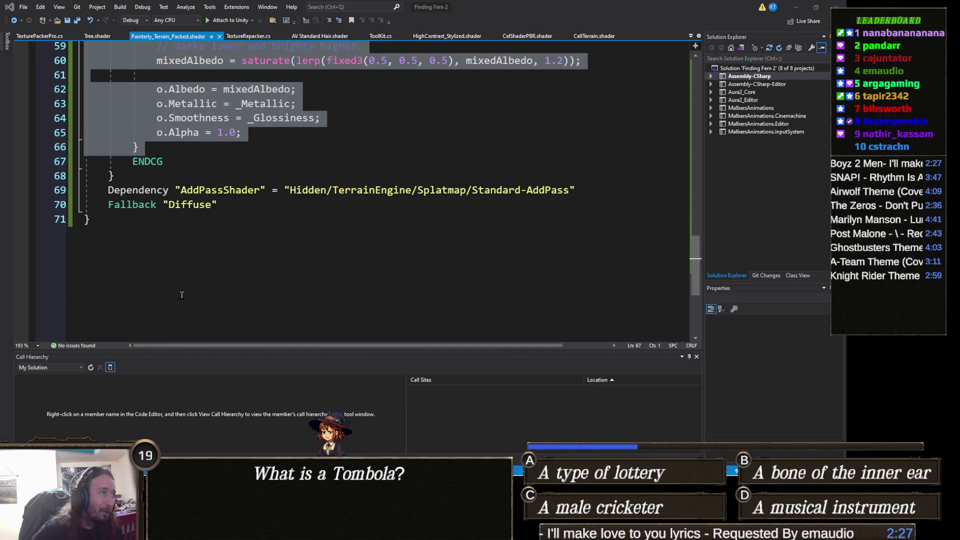
scroll(130, 254, "up", 20)
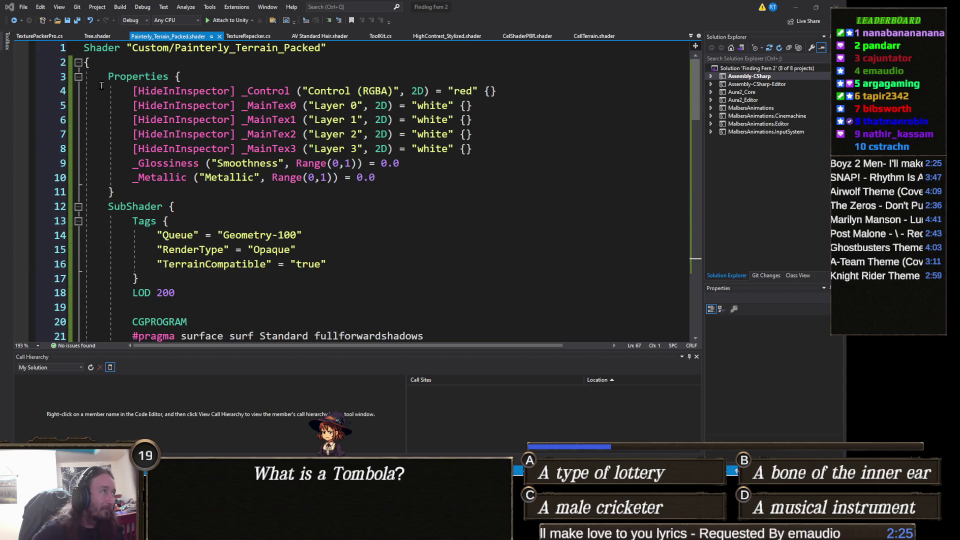
left_click(78, 62)
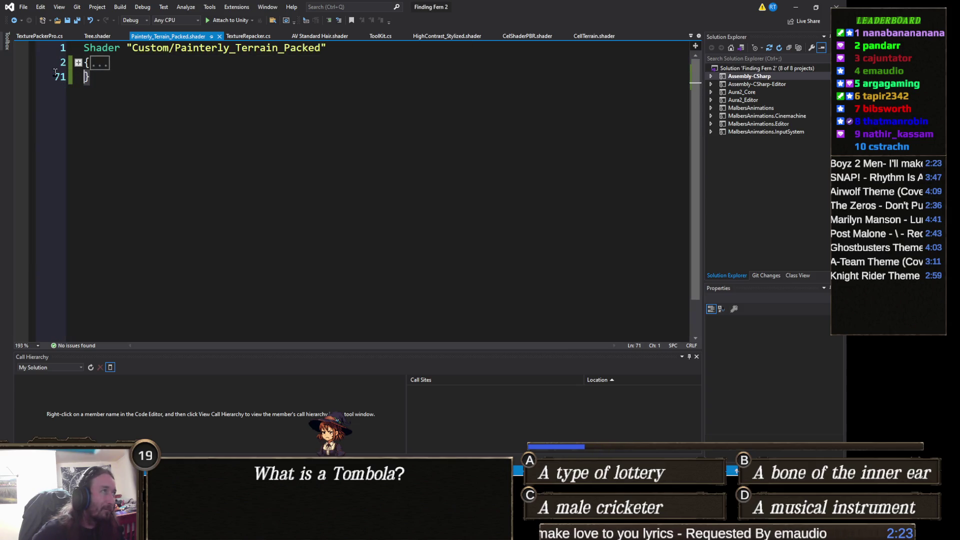
key("ctrl+z")
- Delete the extra Painterly_Terrain_Final header on line 2, save the shader, and minimize Visual Studio
scroll(164, 161, "up", 8)
scroll(165, 161, "up", 8)
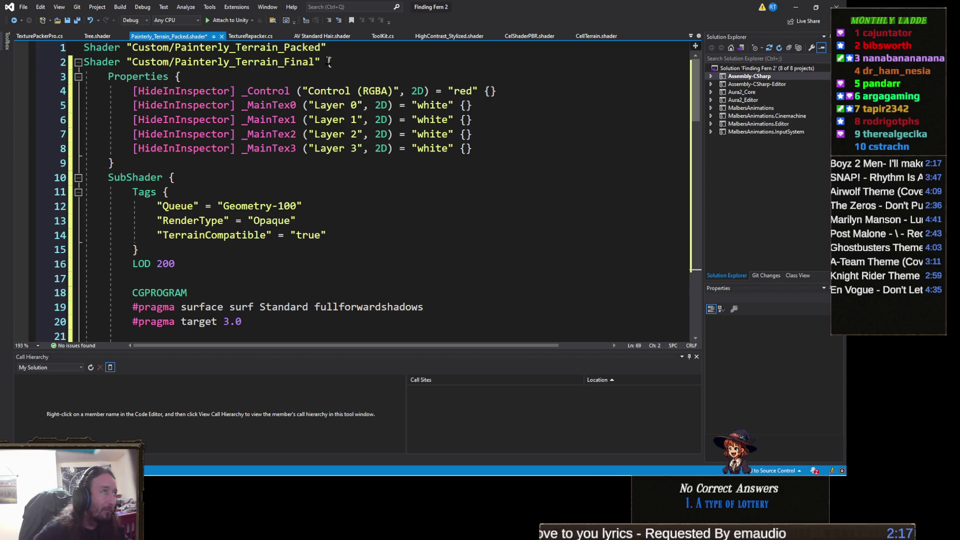
left_click_drag(325, 61, 80, 62)
key("Delete")
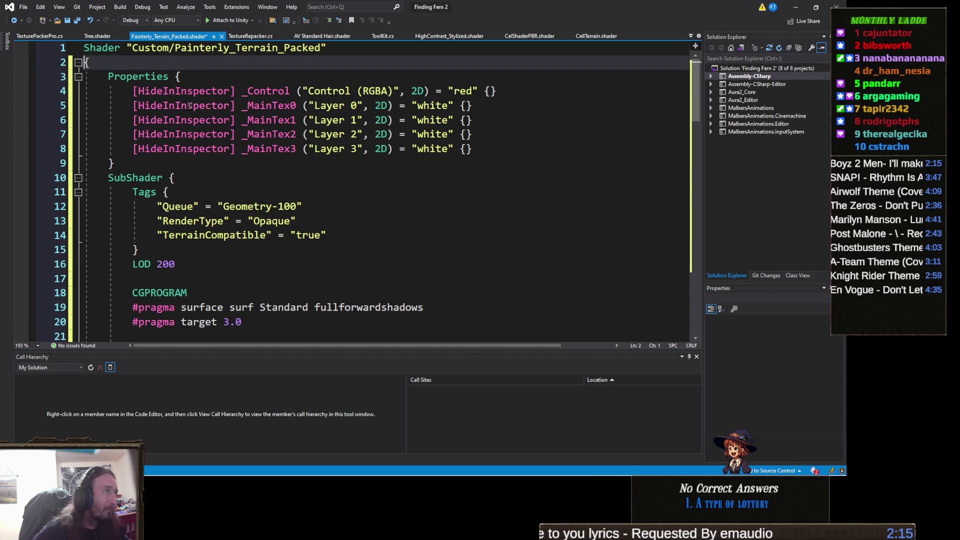
key("ctrl+s")
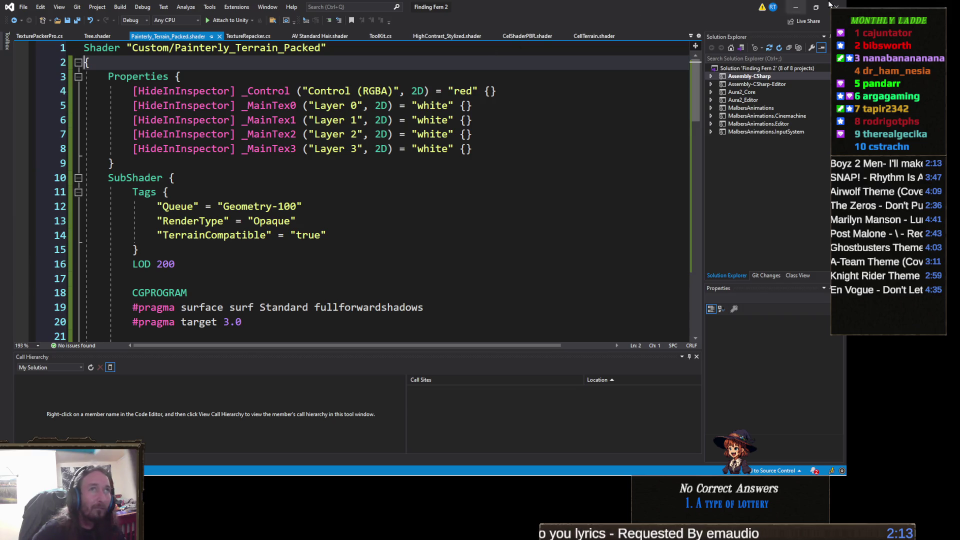
left_click(796, 7)
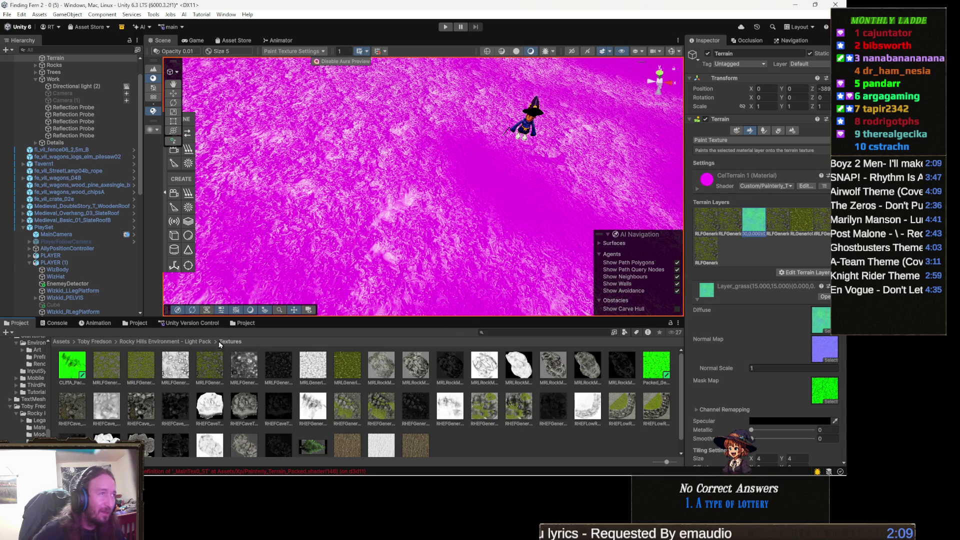
- Inspect the Console's '_MainTex0_ST' redefinition error details in Painterly_Terrain_Packed.shader (lines 79, 81, 90, 146)
left_click(281, 40)
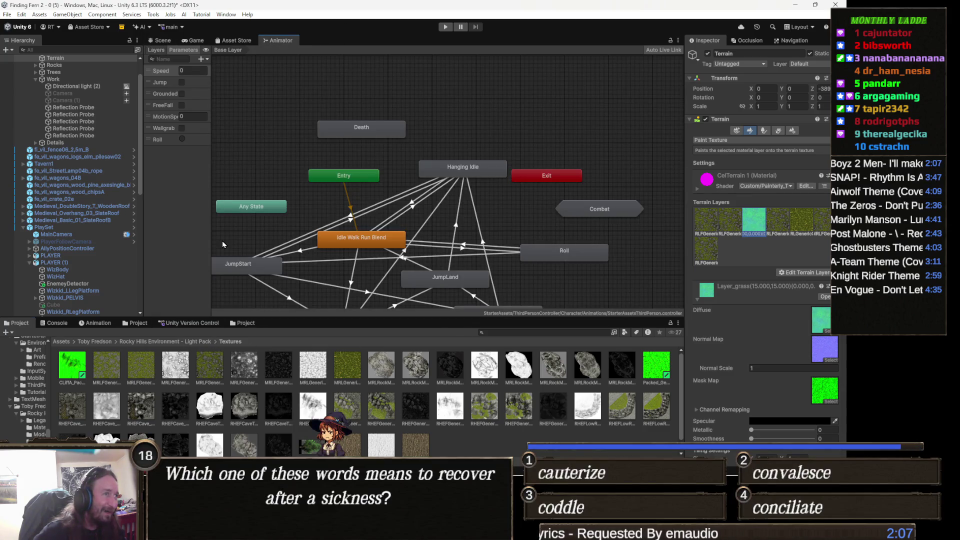
left_click(62, 324)
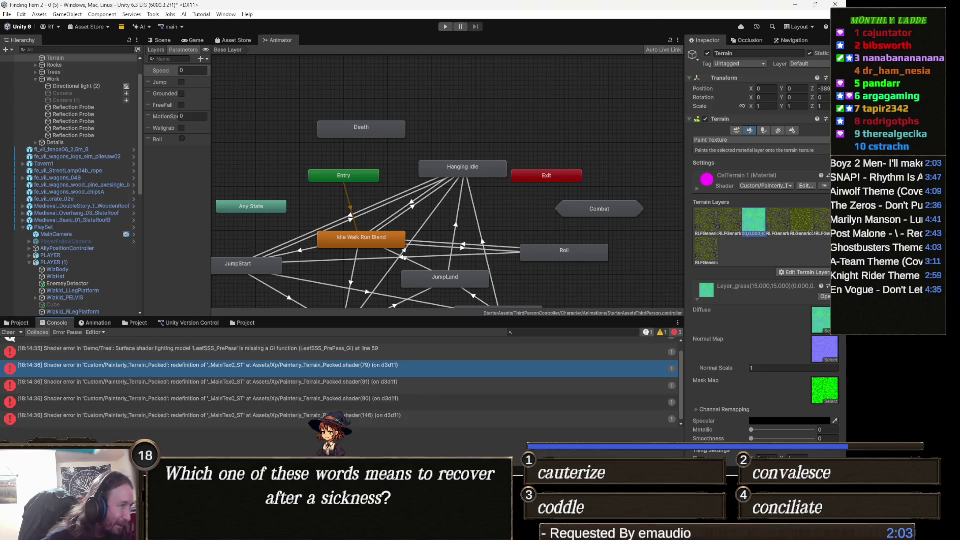
scroll(310, 412, "up", 1)
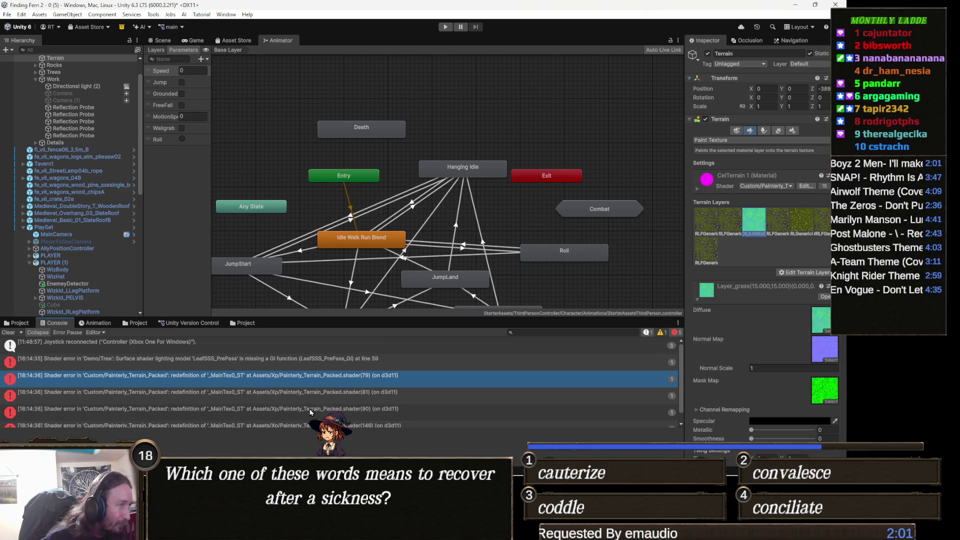
scroll(310, 411, "down", 1)
left_click(353, 384)
left_click(362, 371)
triple_click(350, 444)
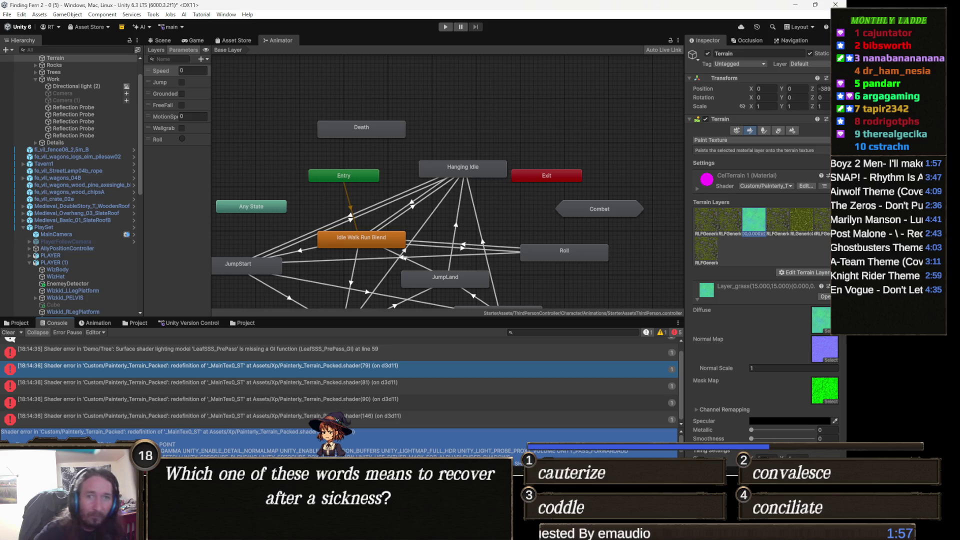
left_click(350, 444)
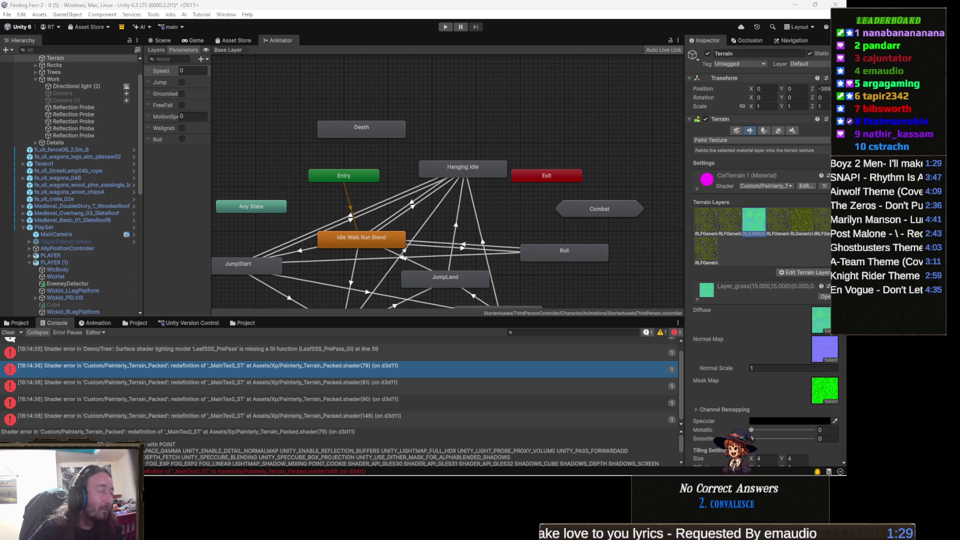
- Paste the revised 72-line shader with Smoothness and Metallic properties over the Painterly_Terrain_Packed body
mouse_move(372, 531)
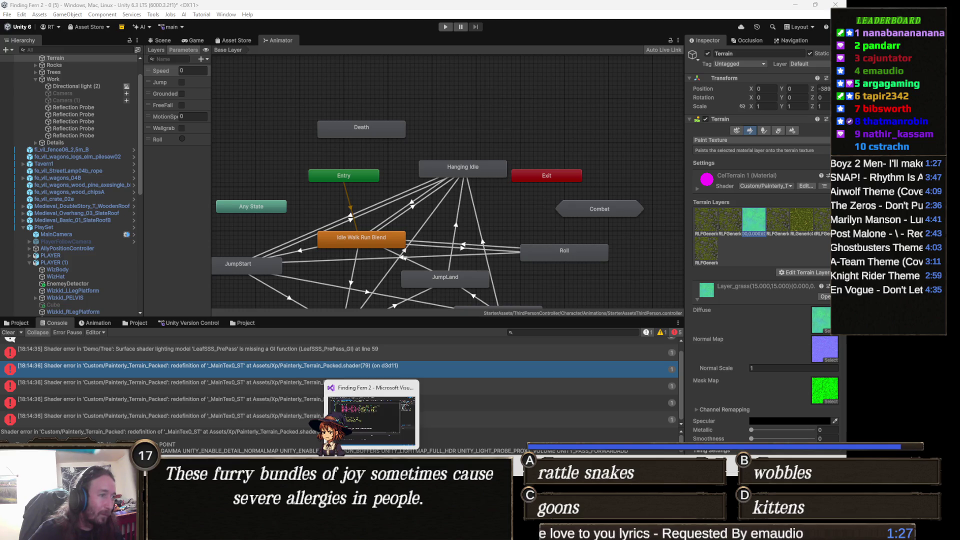
left_click(372, 419)
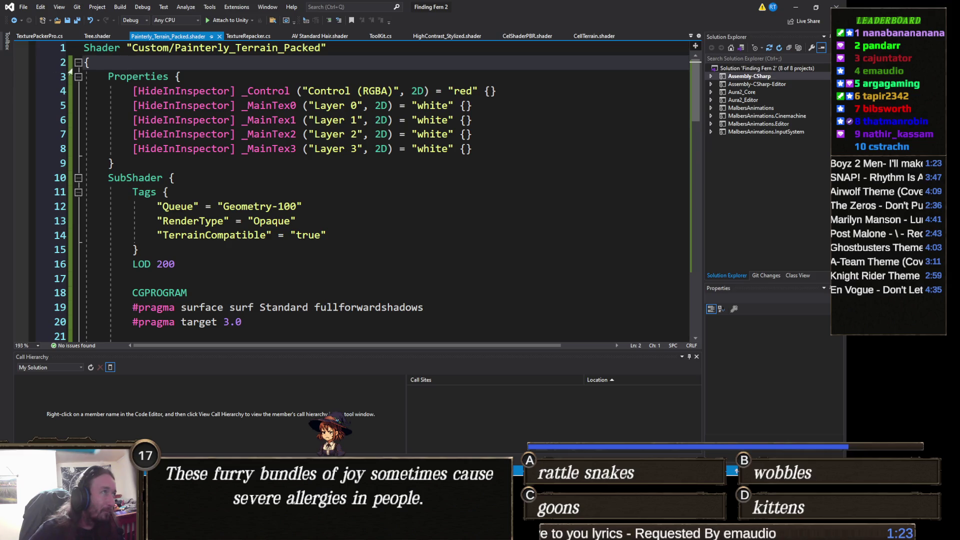
key("ctrl+m")
key("ctrl+m")
key("ctrl+a")
key("ctrl+v")
scroll(204, 123, "up", 15)
scroll(204, 123, "up", 2)
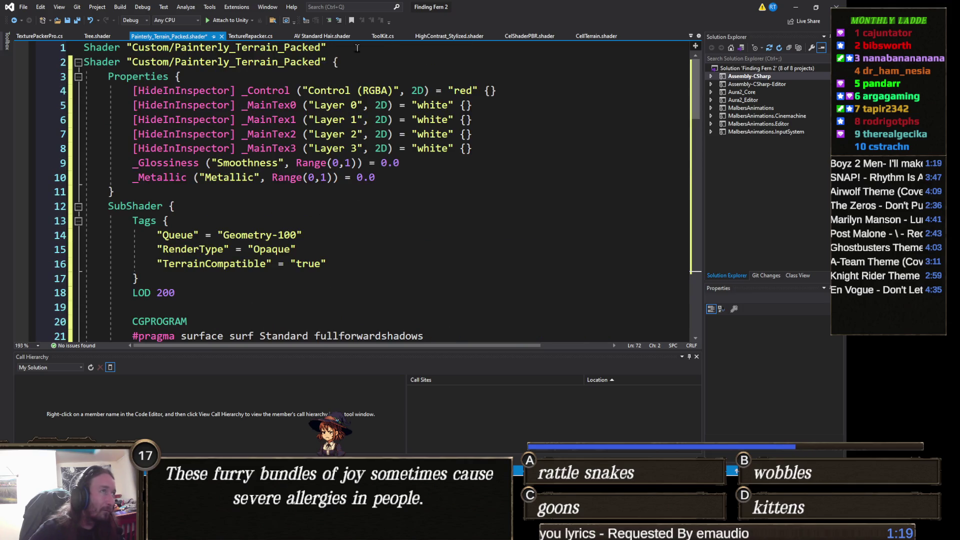
- Delete the duplicated Shader header on line 2, save, and minimize Visual Studio
left_click(284, 63)
key("End")
key("Left")
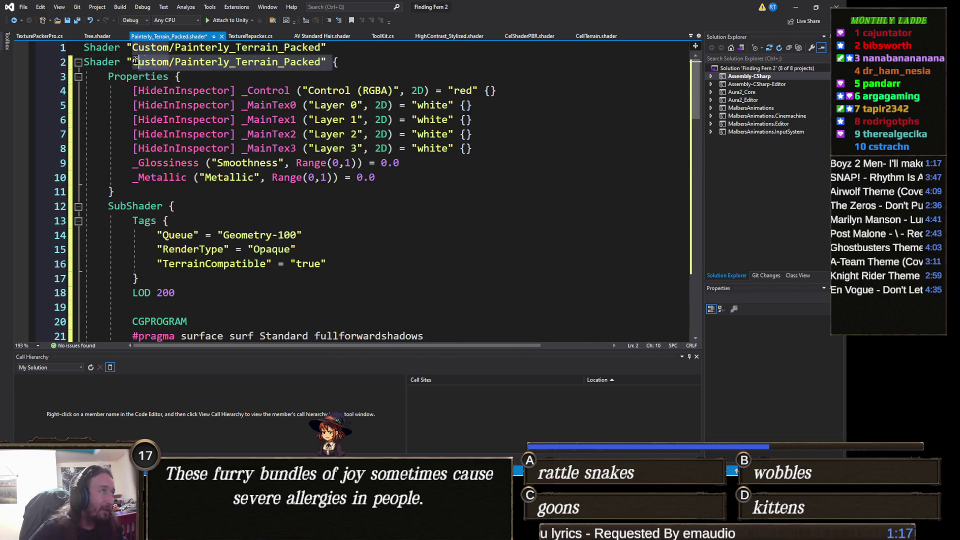
key("shift+Home")
key("Delete")
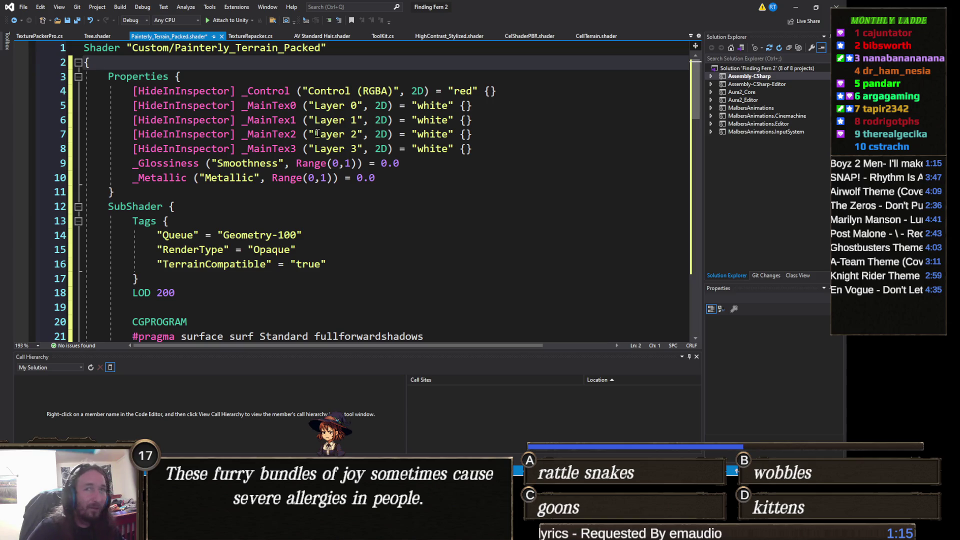
key("ctrl+s")
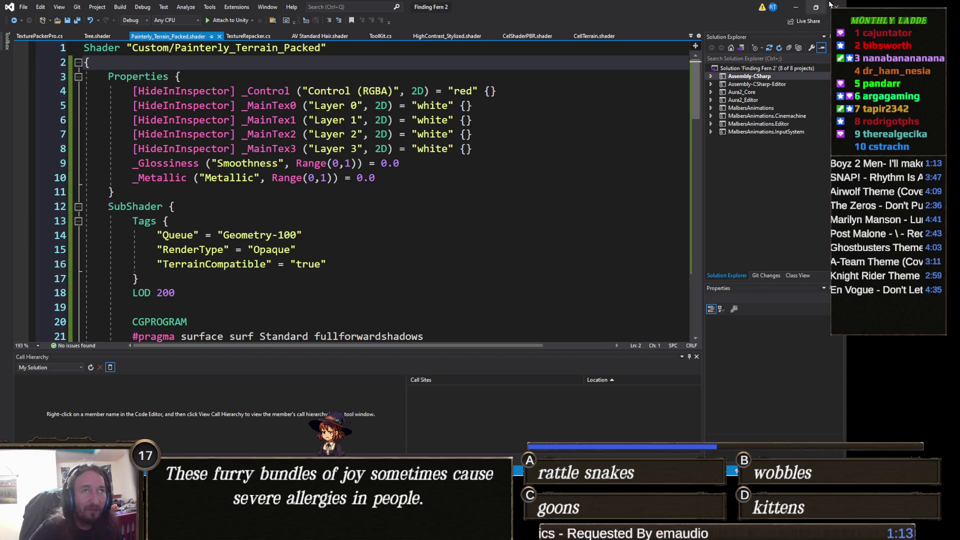
left_click(799, 9)
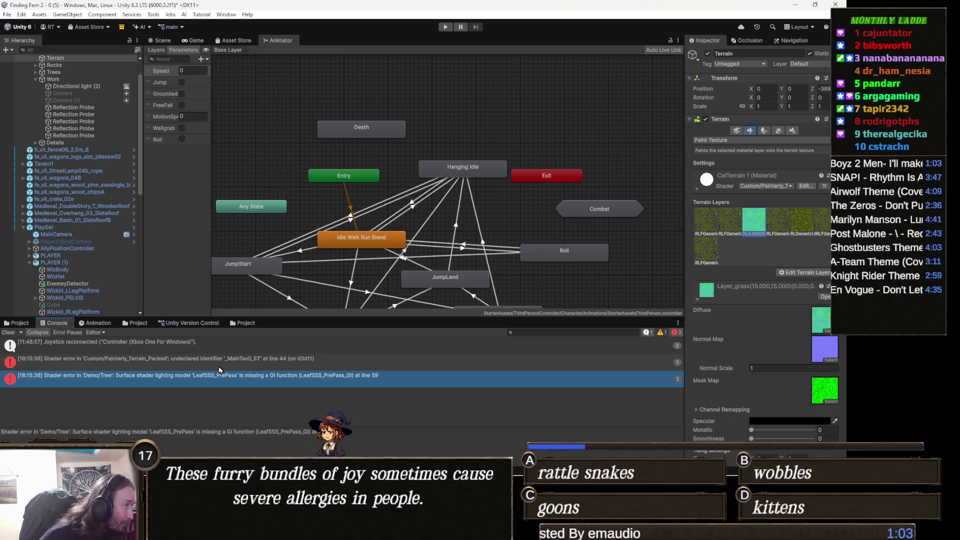
- Read the undeclared '_MainTex0_ST' error at line 44, then switch back to Visual Studio
left_click(163, 361)
triple_click(234, 431)
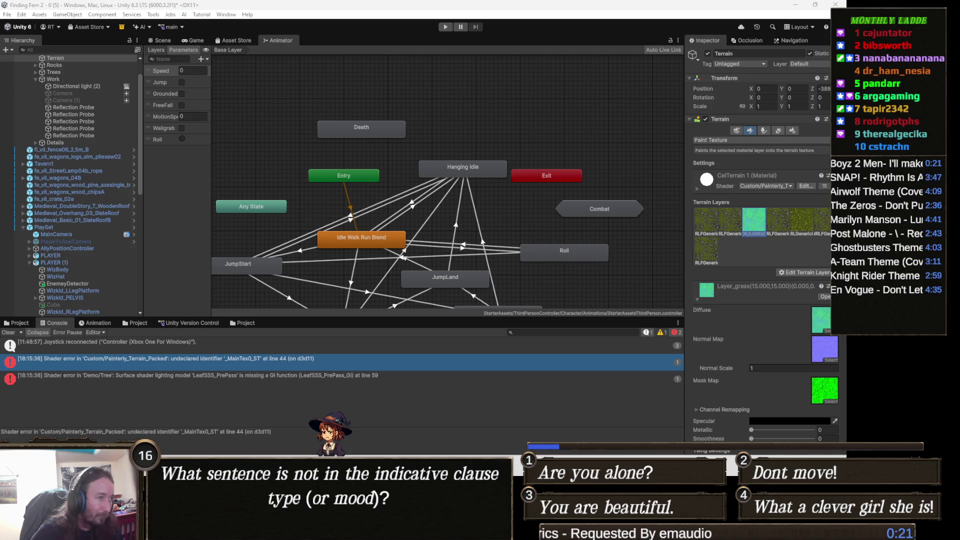
key("alt+Tab")
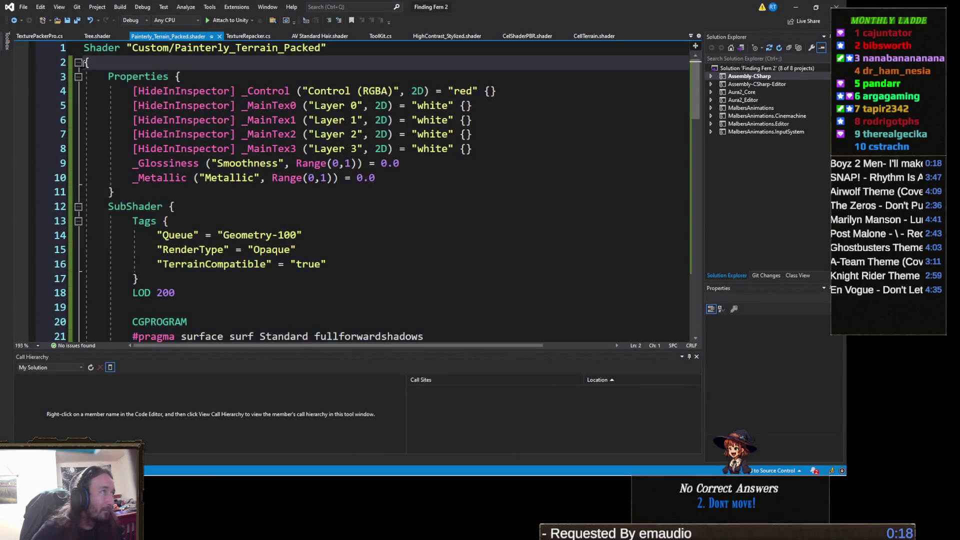
- Paste the revised Painterly_Terrain_Packed code over the collapsed body and delete the duplicate Shader line 2
left_click(77, 62)
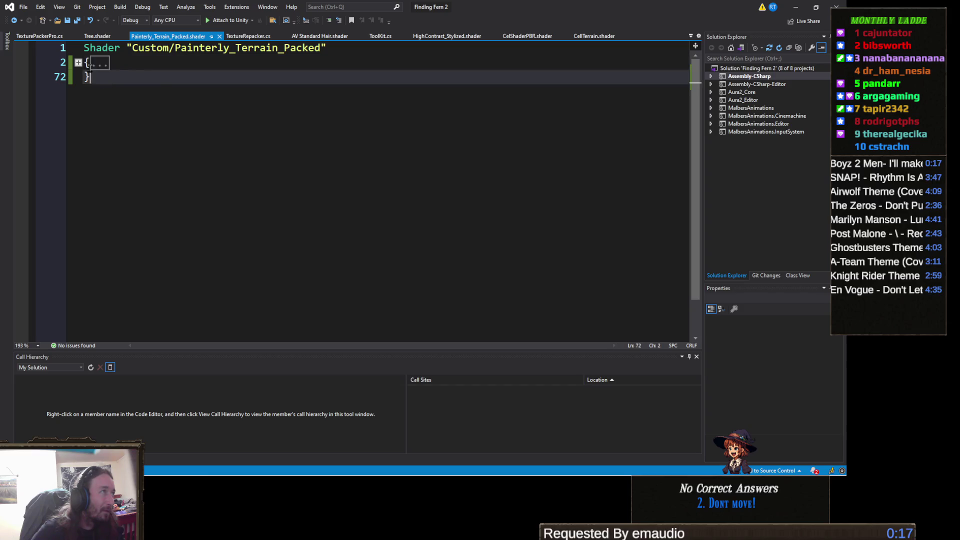
key("ctrl+v")
scroll(317, 150, "up", 15)
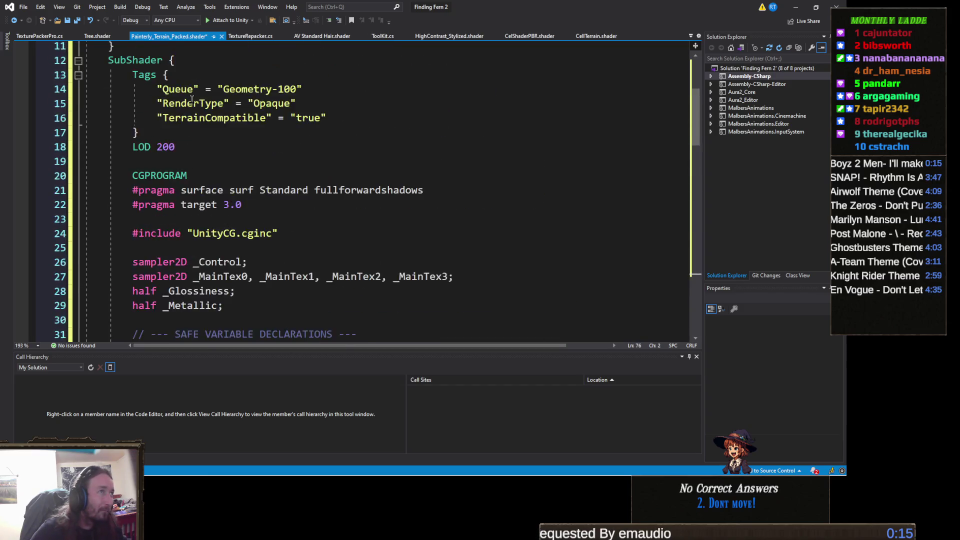
left_click(329, 61)
key("shift+Home")
key("Delete")
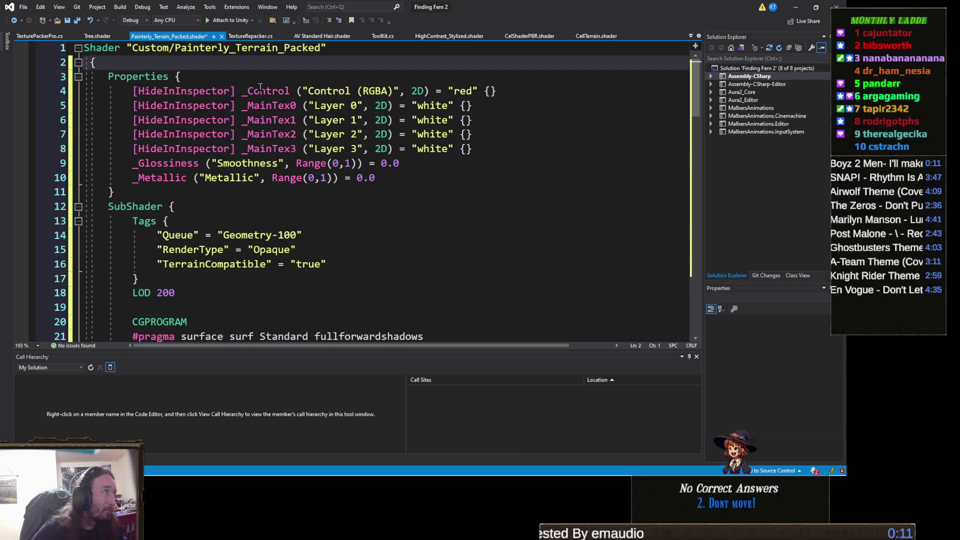
- Save the shader file and minimize Visual Studio to return to Unity
key("ctrl+s")
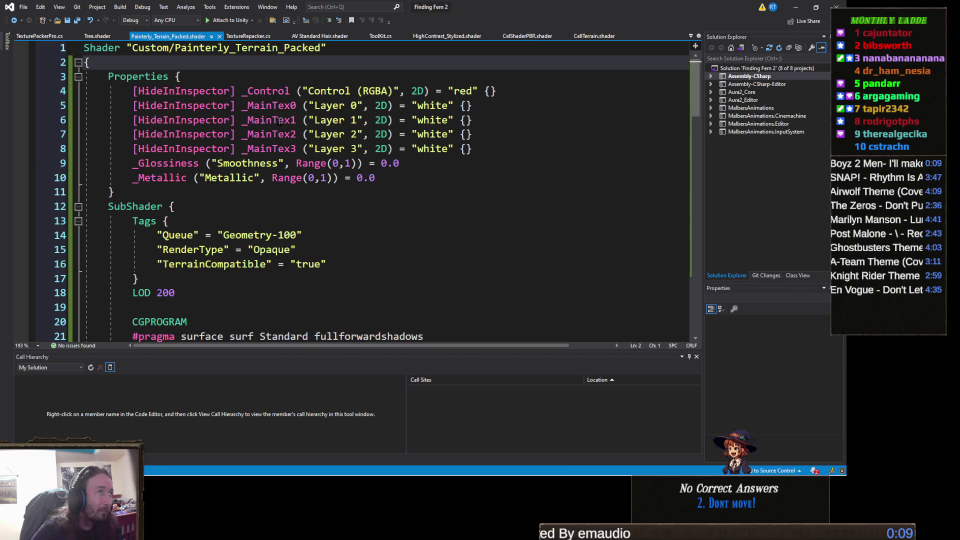
key("alt+Tab")
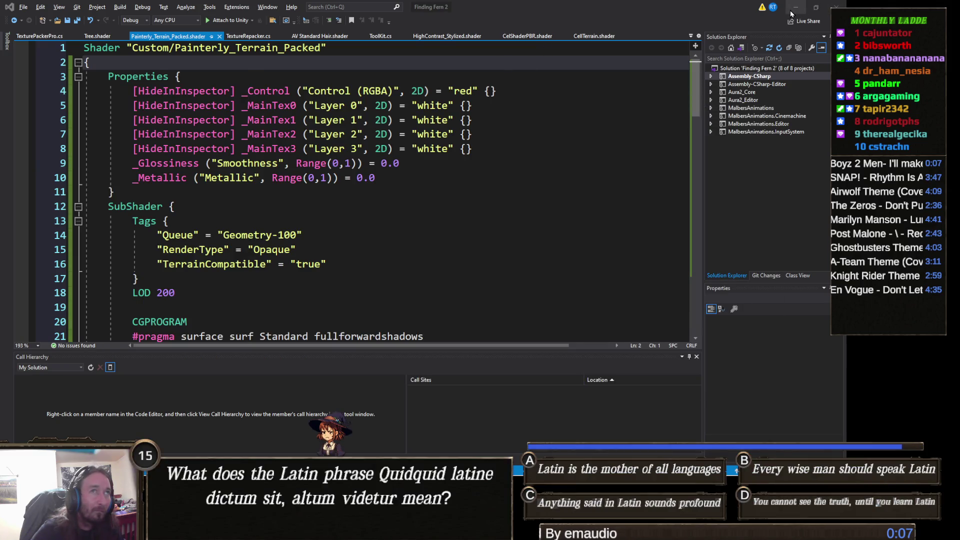
left_click(795, 7)
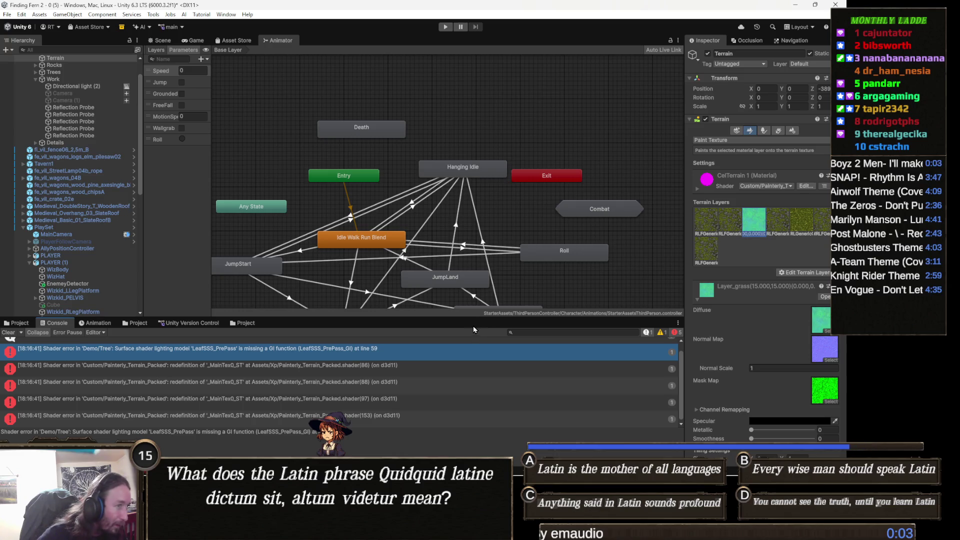
- Inspect the shader(86) and shader(88) '_MainTex0_ST' redefinition error details in the Console
left_click(213, 372)
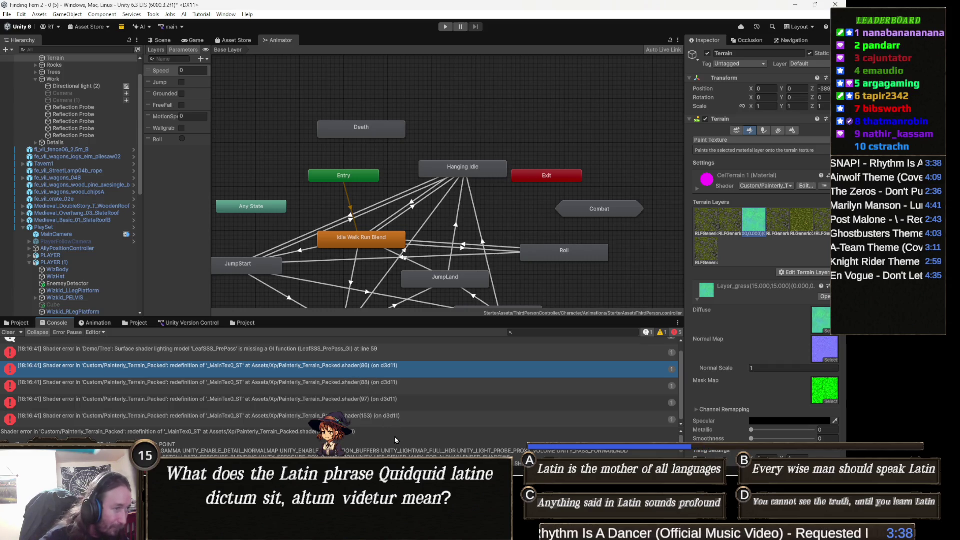
left_click(363, 454)
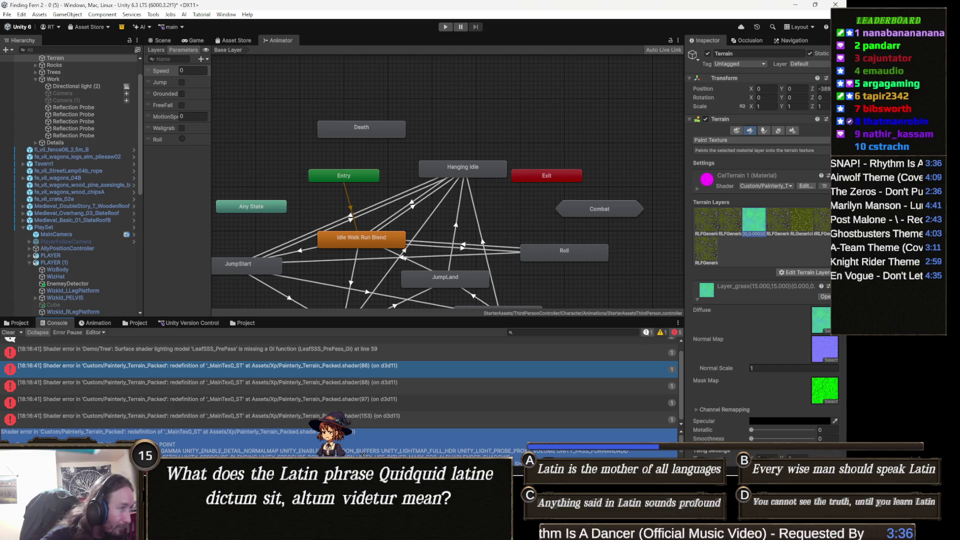
left_click(403, 384)
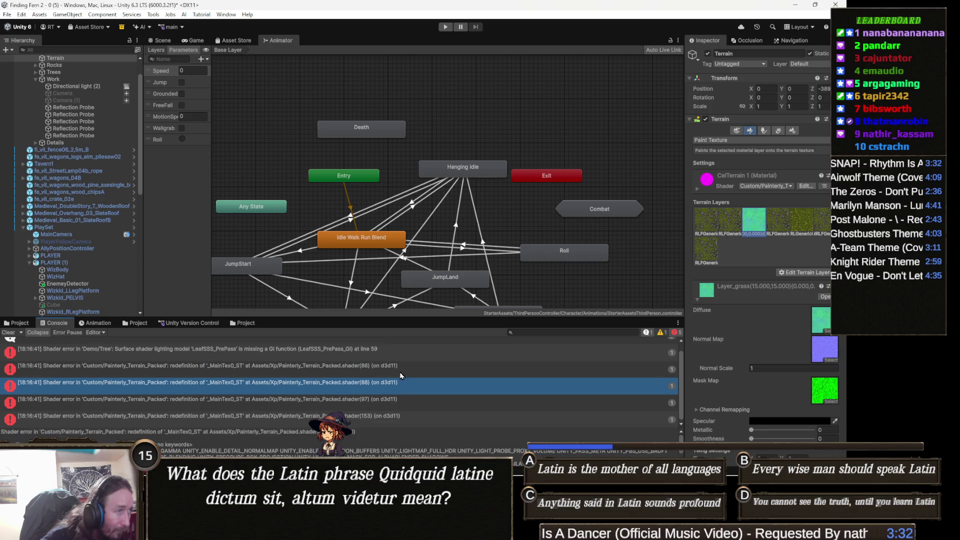
left_click(400, 374)
left_click(397, 389)
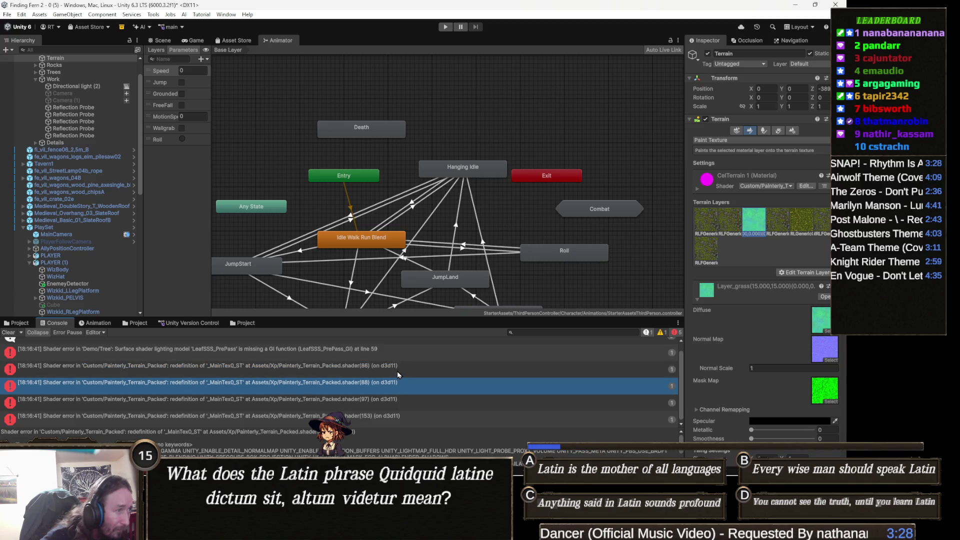
scroll(400, 390, "down", 1)
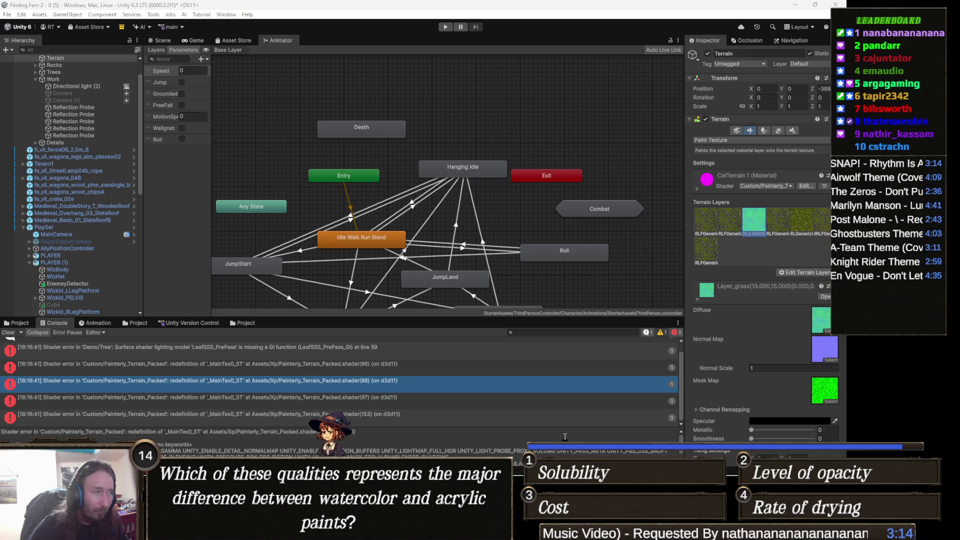
- Copy the line 97 and line 153 error messages, then switch to Visual Studio
left_click(371, 399)
key("ctrl+a")
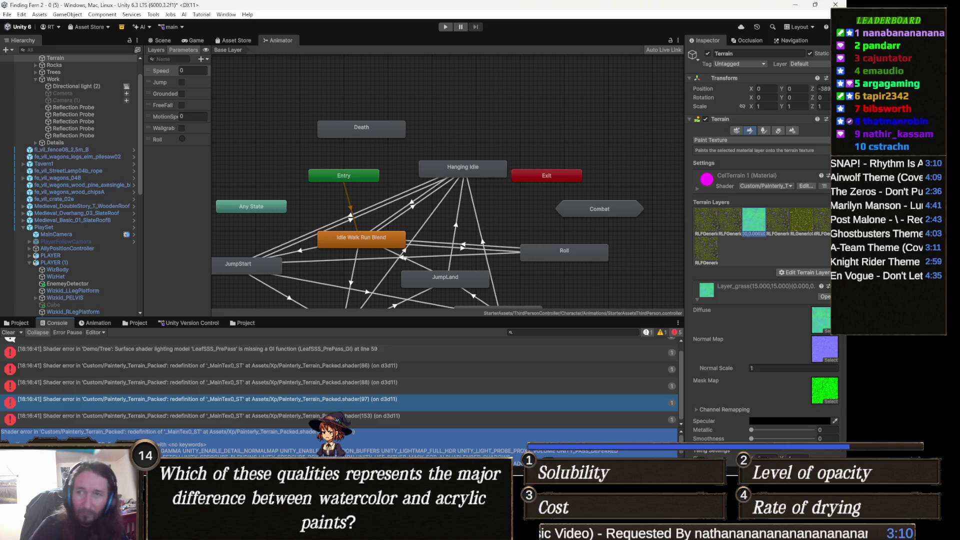
key("alt+Tab")
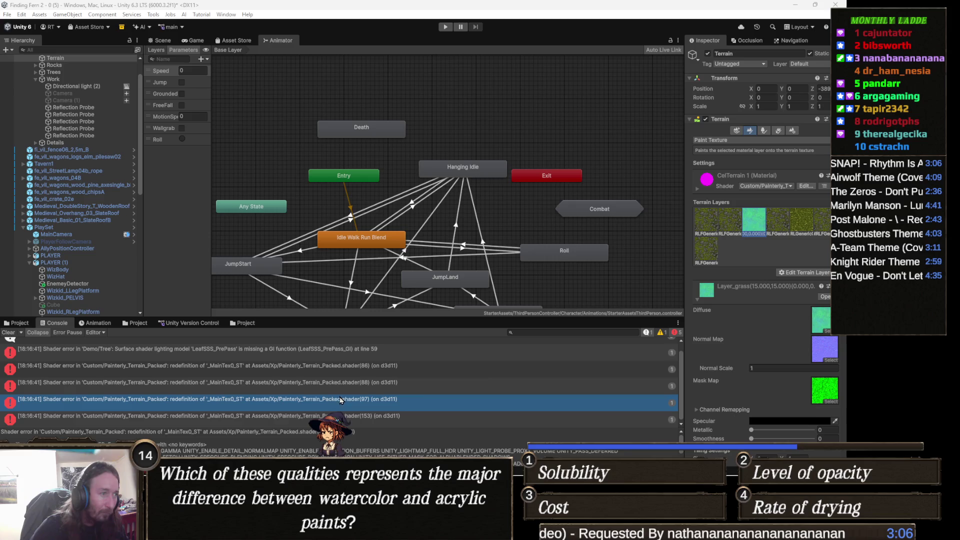
left_click(409, 416)
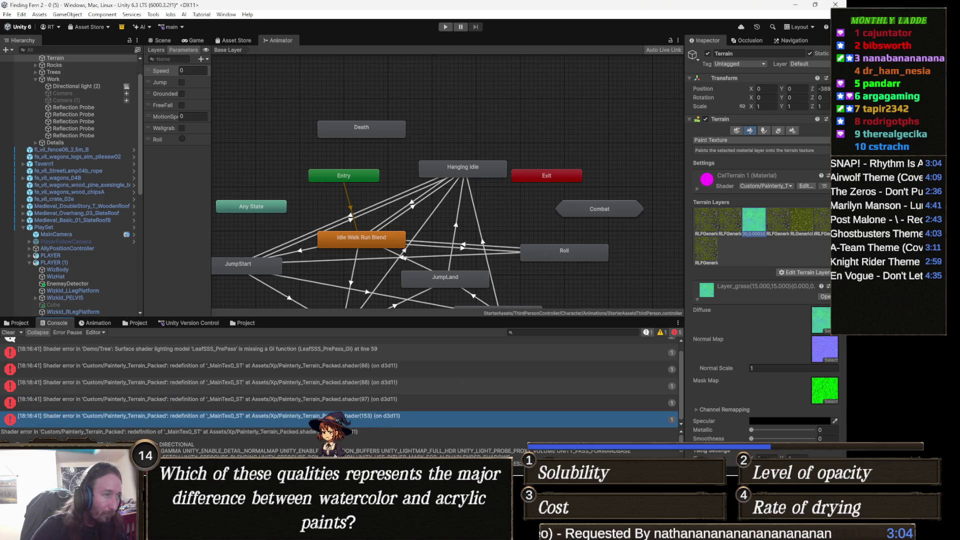
key("ctrl+a")
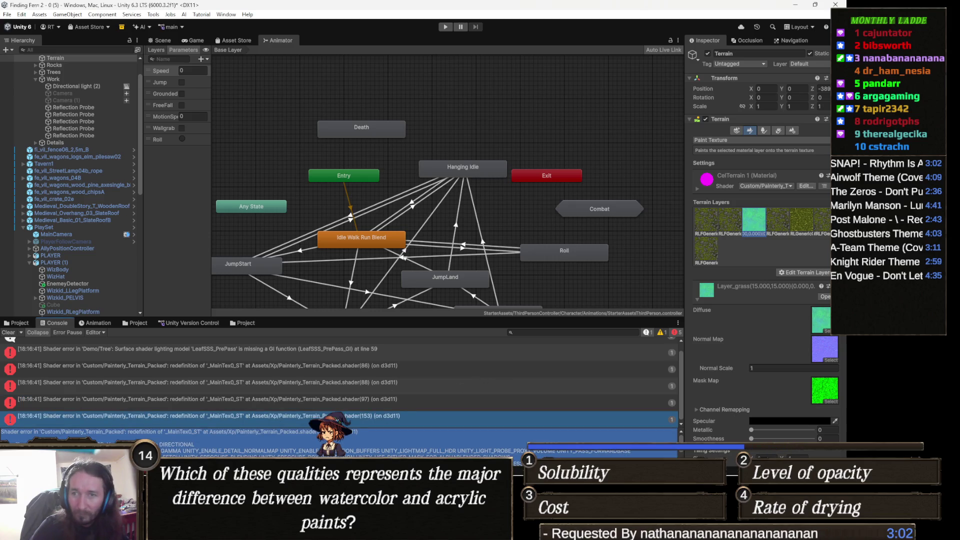
key("alt+Tab")
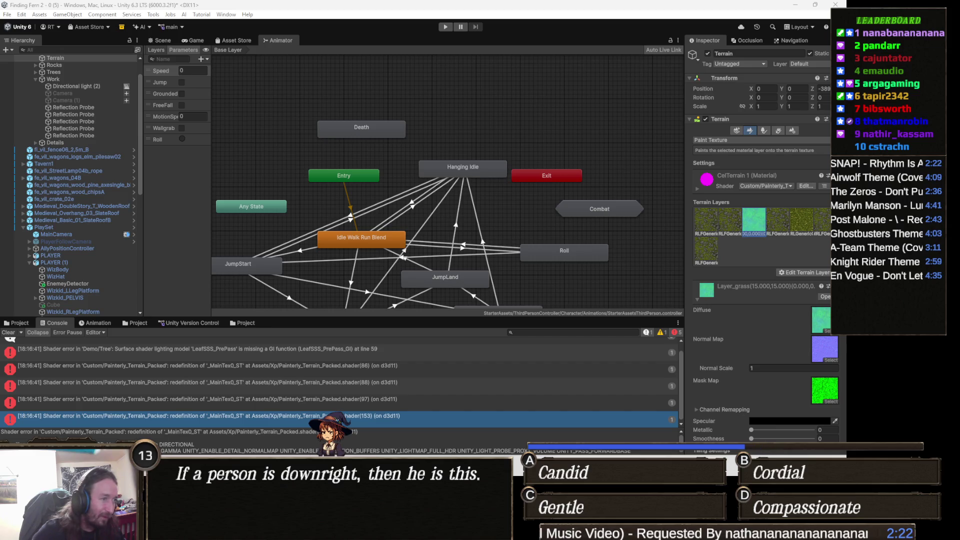
key("alt+Tab")
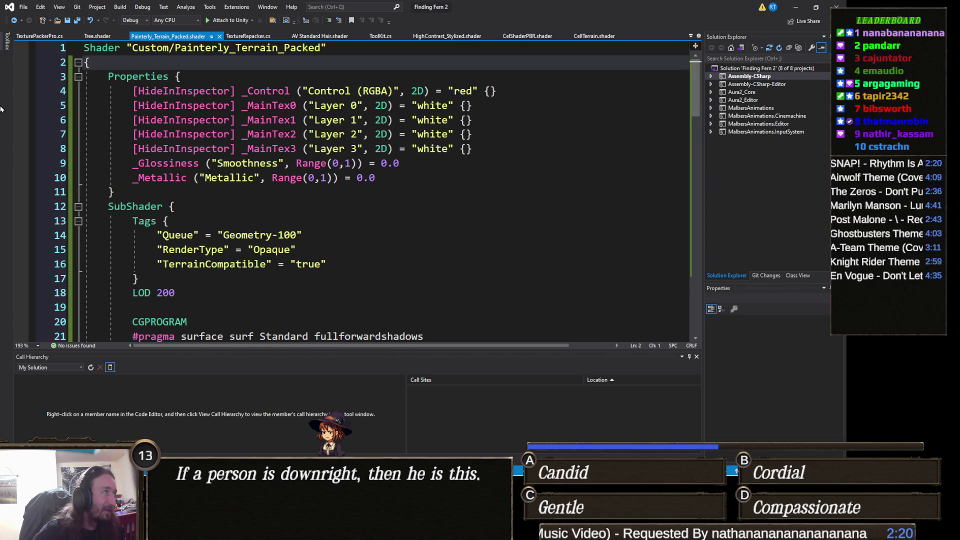
- Paste the revised code over the collapsed shader body, delete duplicate header line 2, save, and return to Unity
key("ctrl+m")
key("ctrl+m")
key("shift+Up")
key("ctrl+v")
scroll(255, 100, "up", 10)
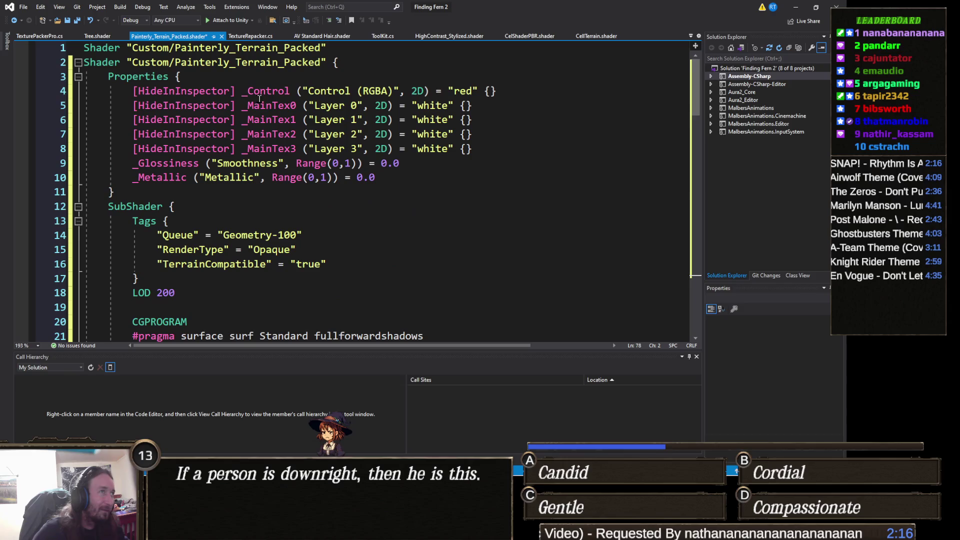
left_click(333, 62)
key("BackSpace")
key("BackSpace")
key("BackSpace")
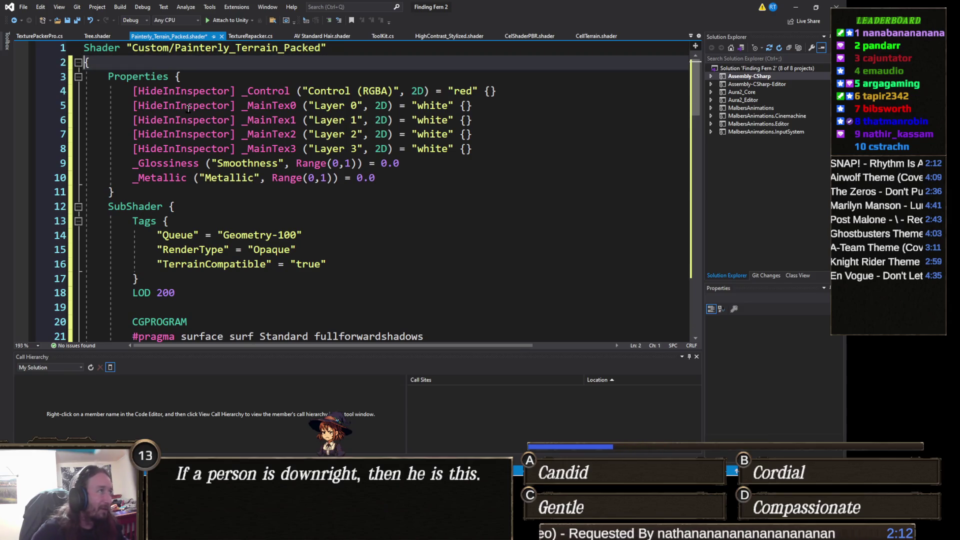
key("ctrl+s")
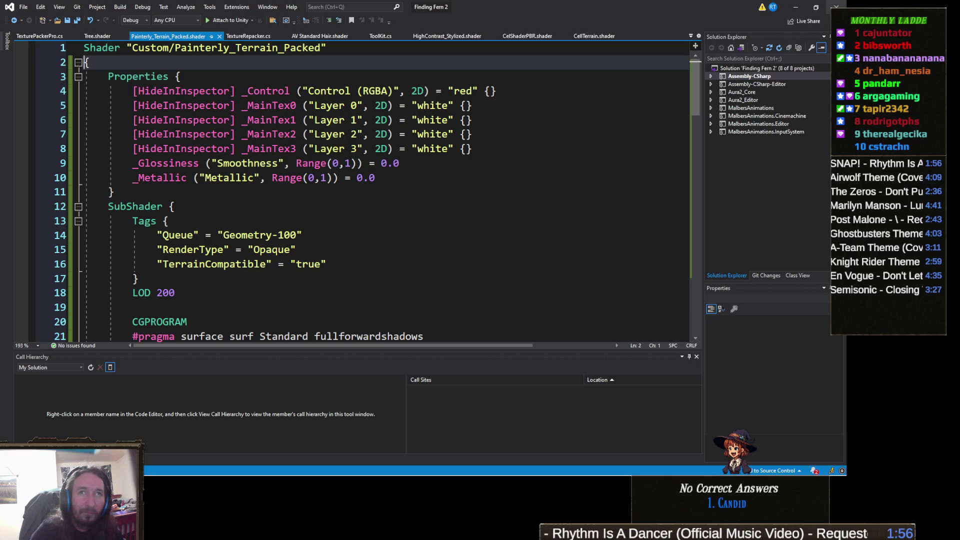
left_click(798, 6)
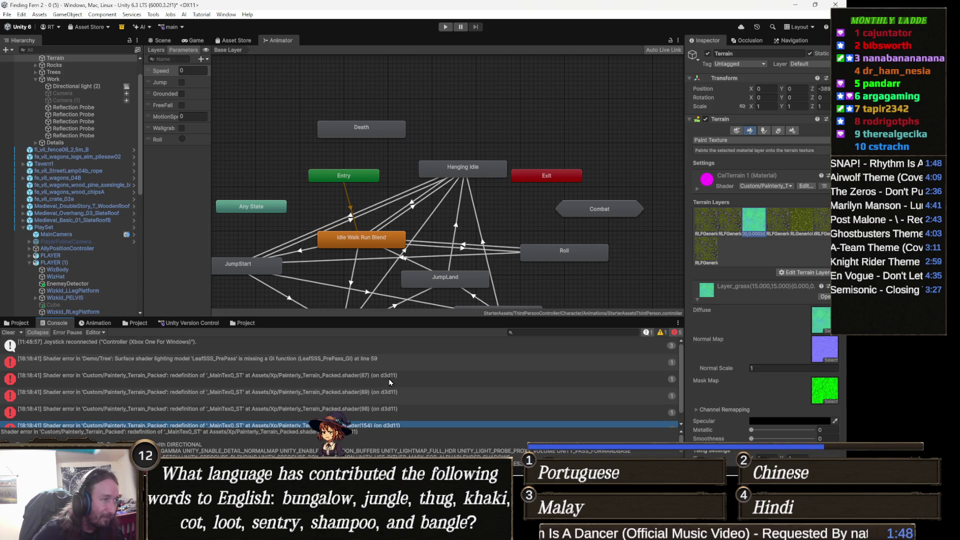
- Select and copy the '_MainTex0_ST' redefinition messages reported at lines 87 and 89
left_click(389, 382)
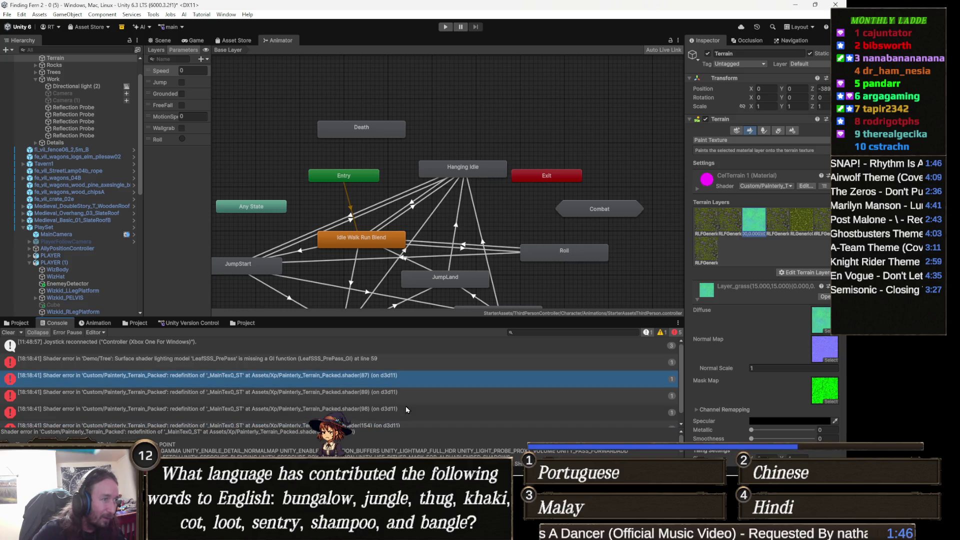
key("ctrl+a")
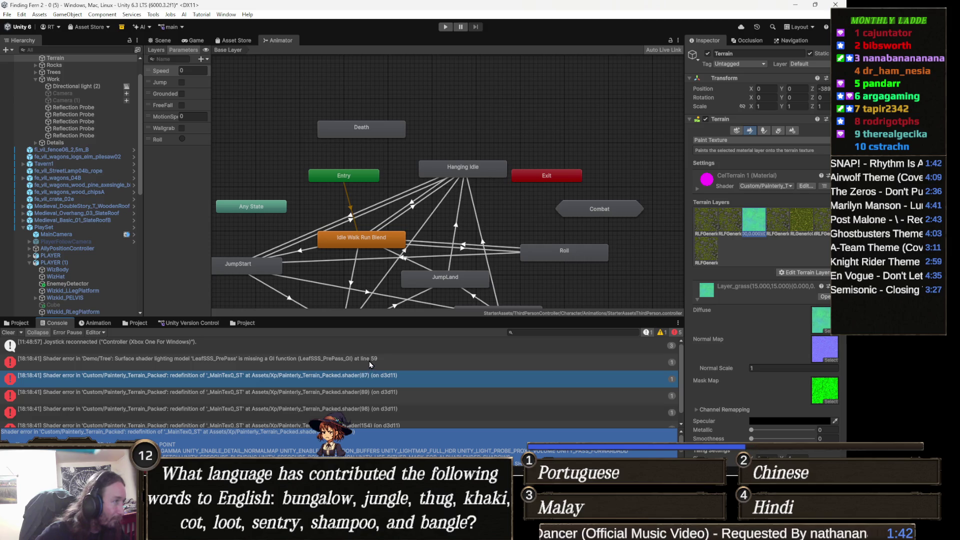
scroll(369, 361, "down", 1)
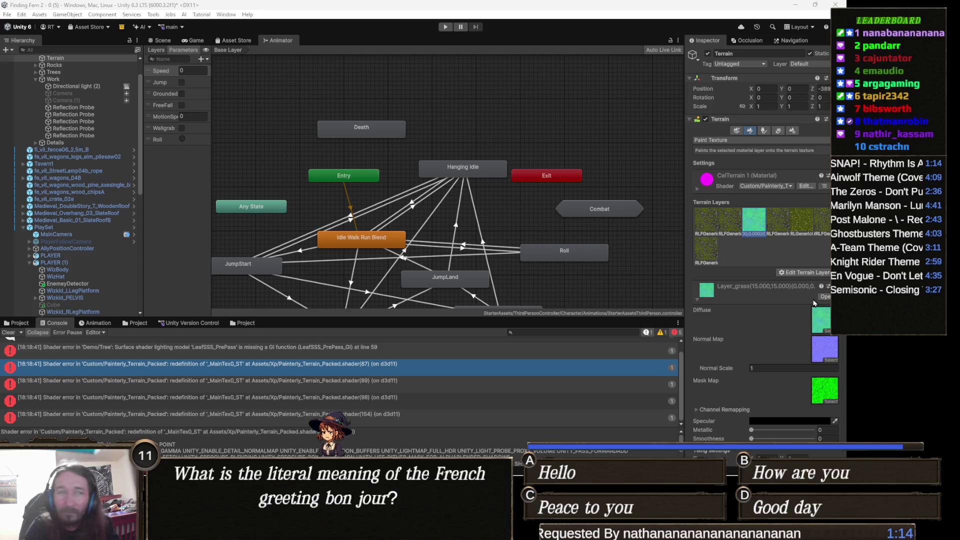
left_click(399, 381)
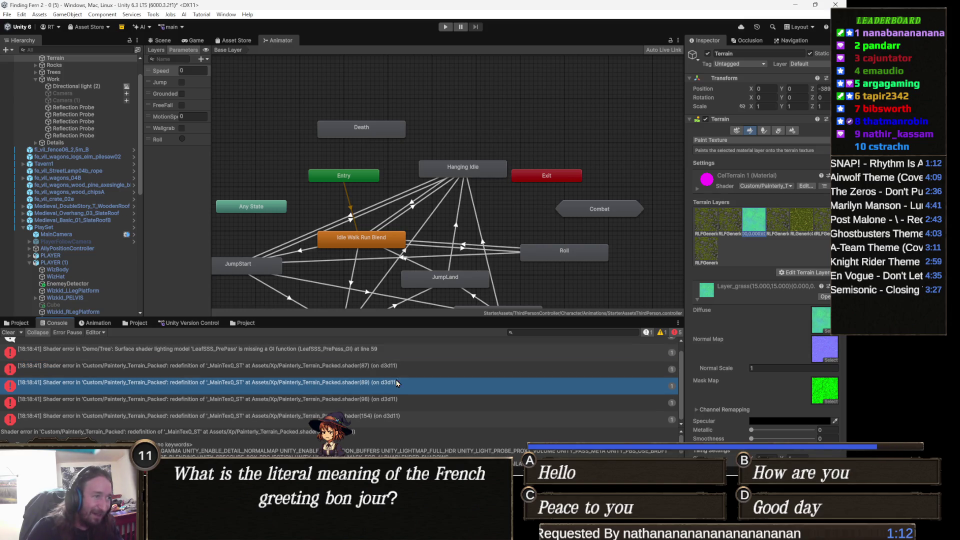
left_click_drag(407, 446, 441, 449)
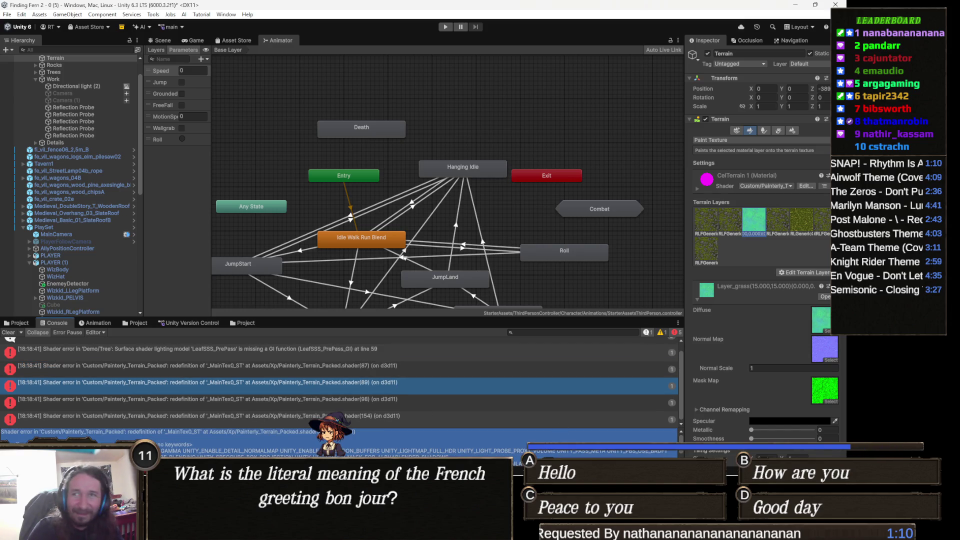
key("alt+Tab")
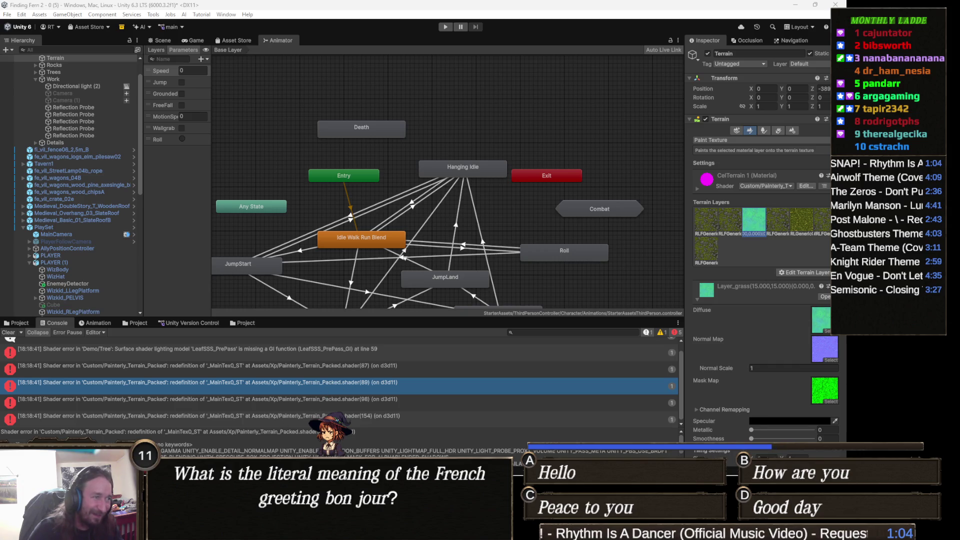
- Open the line 98 error and select its message text
left_click(363, 407)
left_click_drag(357, 454, 665, 451)
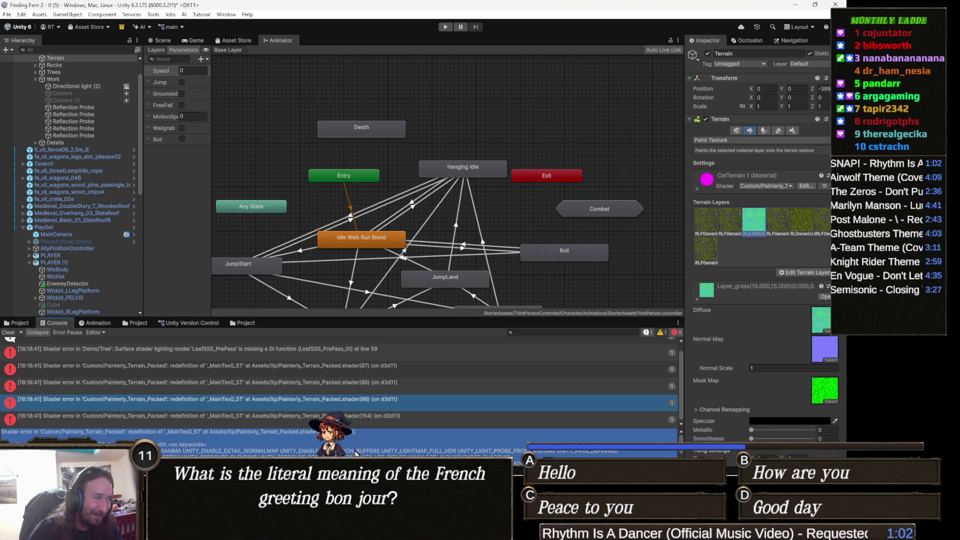
left_click(665, 452)
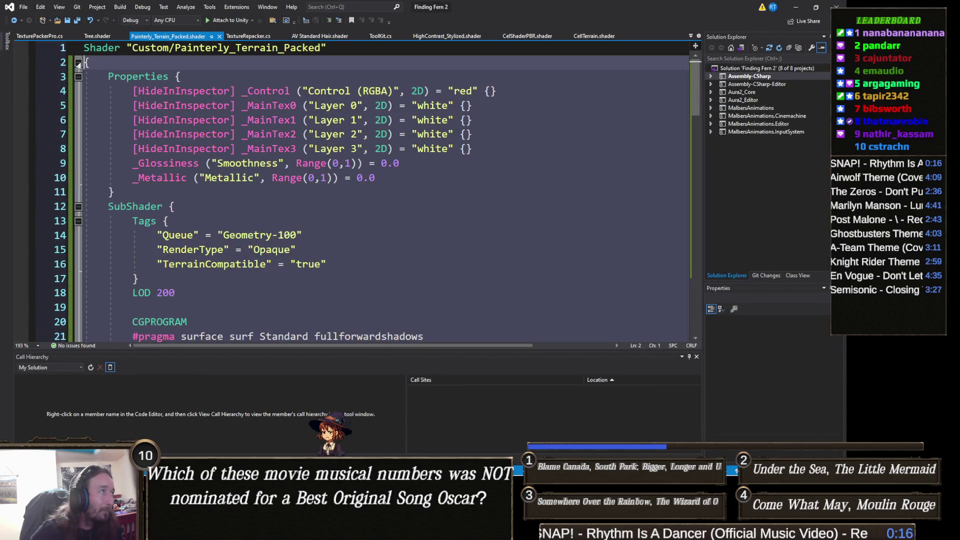
- Paste the Painterly lighting model code with _MainColor, delete duplicate line 2, save, and return to Unity
left_click(78, 63)
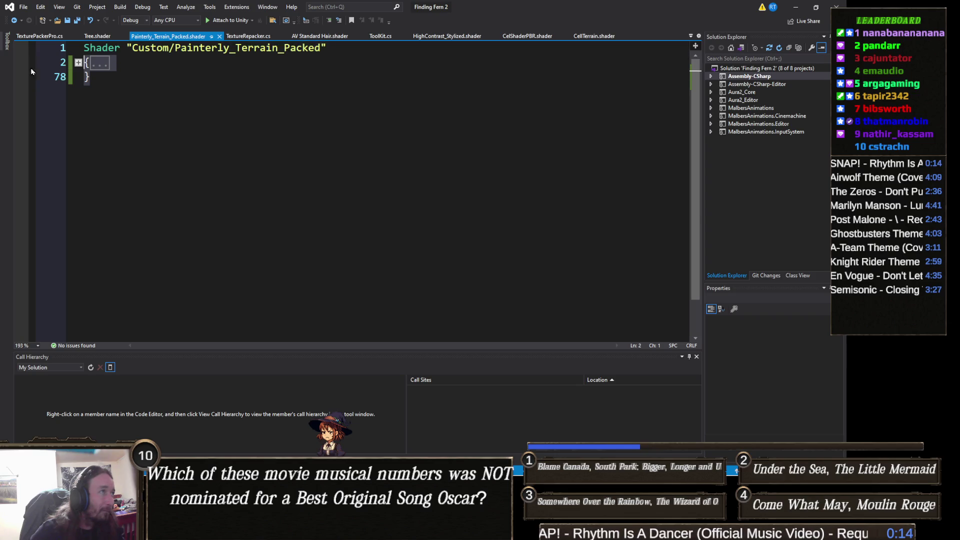
key("ctrl+v")
scroll(149, 107, "up", 15)
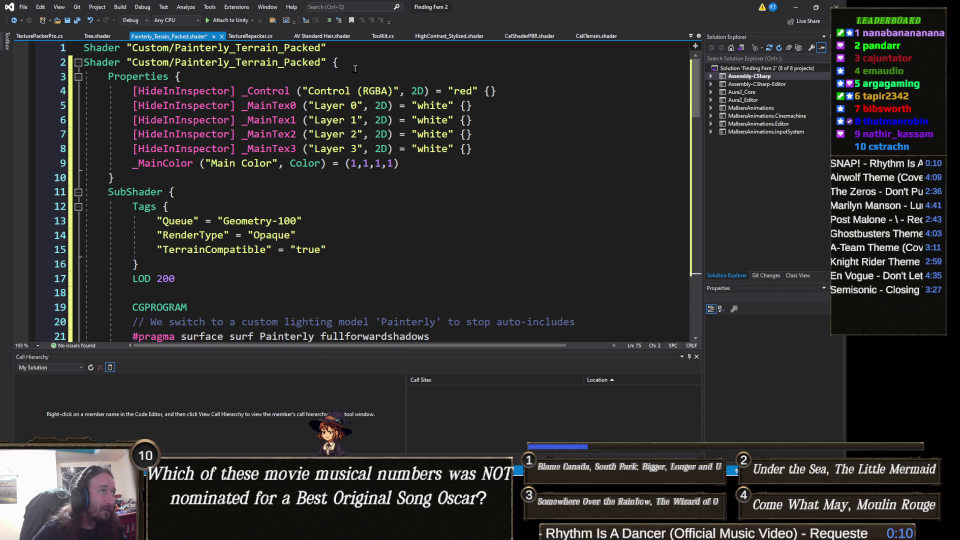
left_click_drag(329, 62, 86, 61)
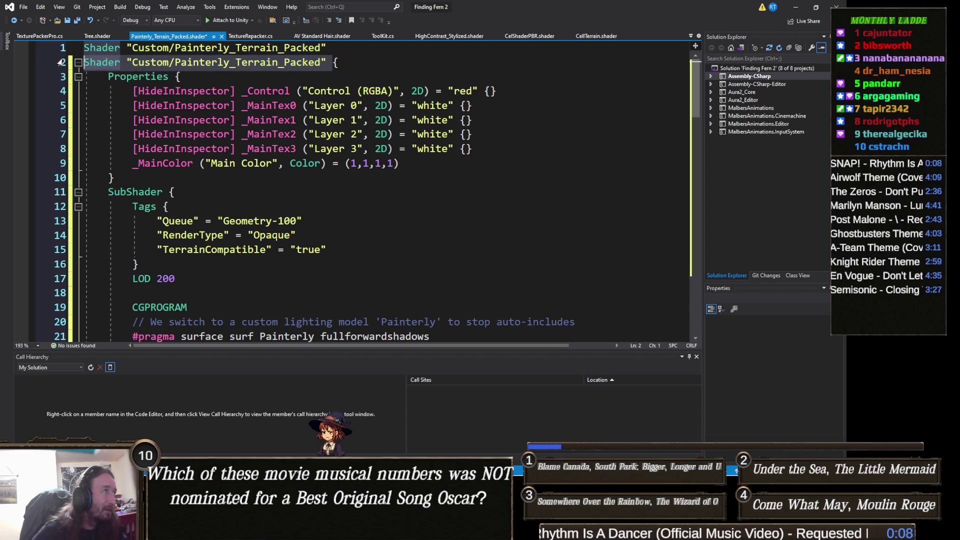
key("Delete")
key("ctrl+s")
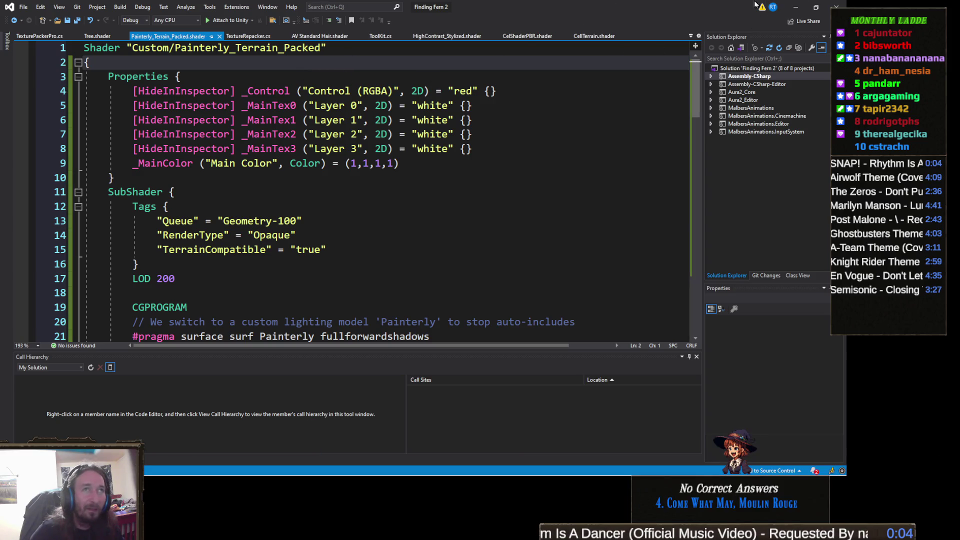
left_click(795, 7)
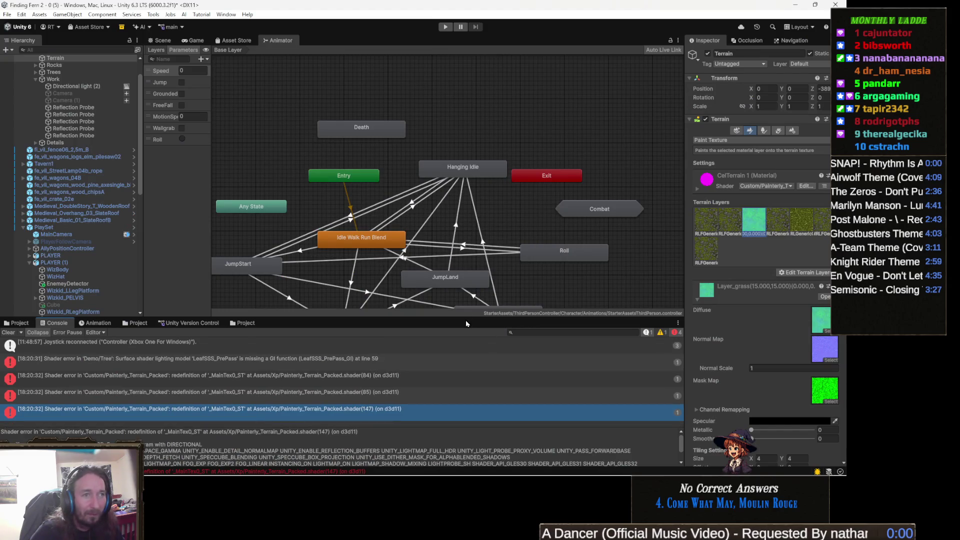
left_click(164, 42)
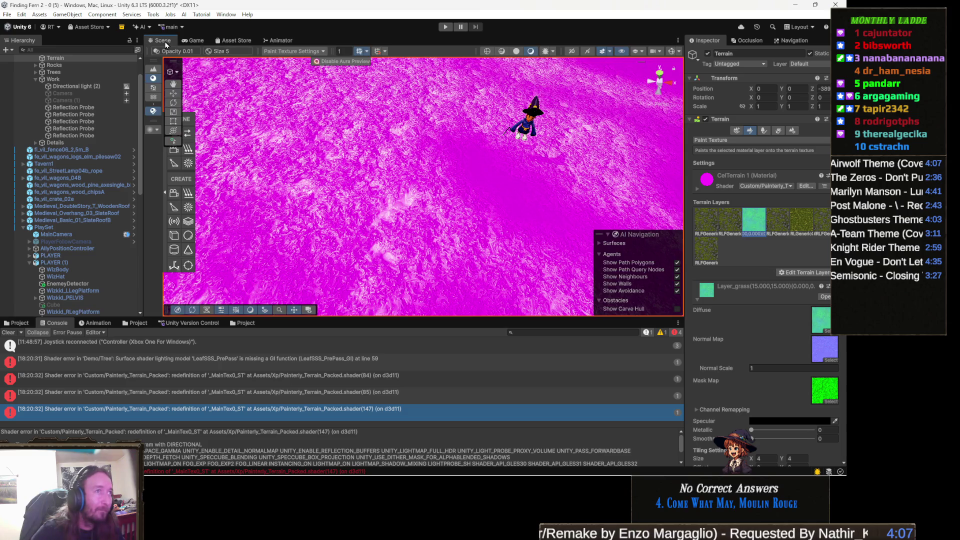
left_click(286, 42)
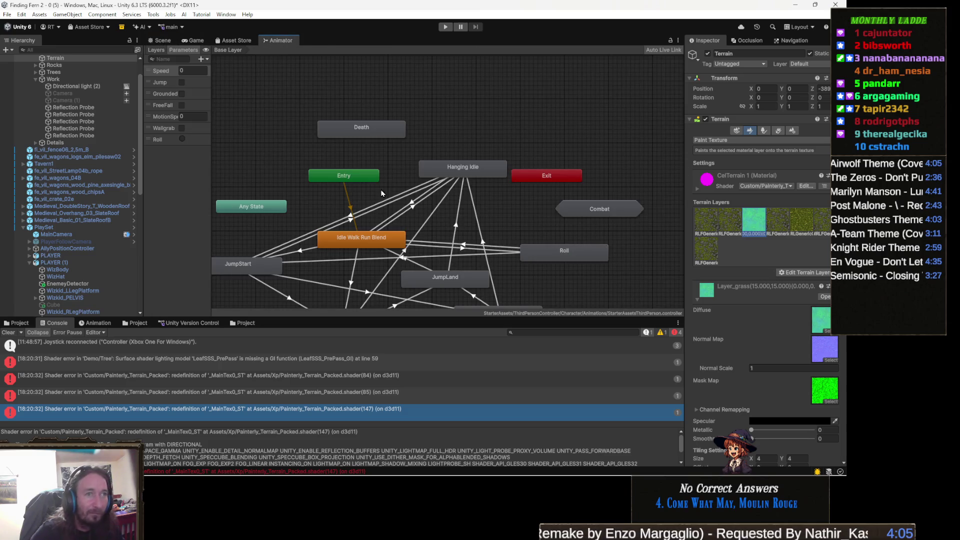
scroll(698, 276, "down", 5)
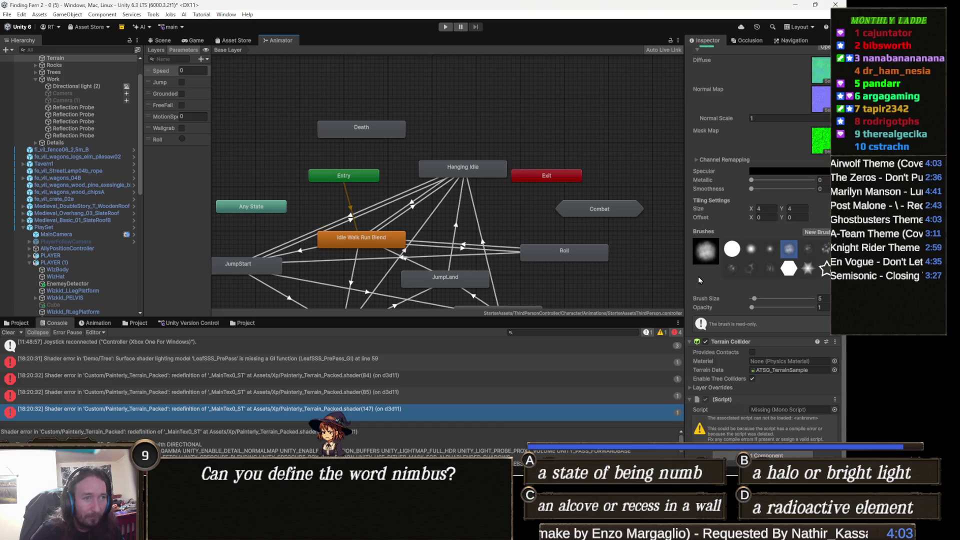
scroll(698, 280, "up", 5)
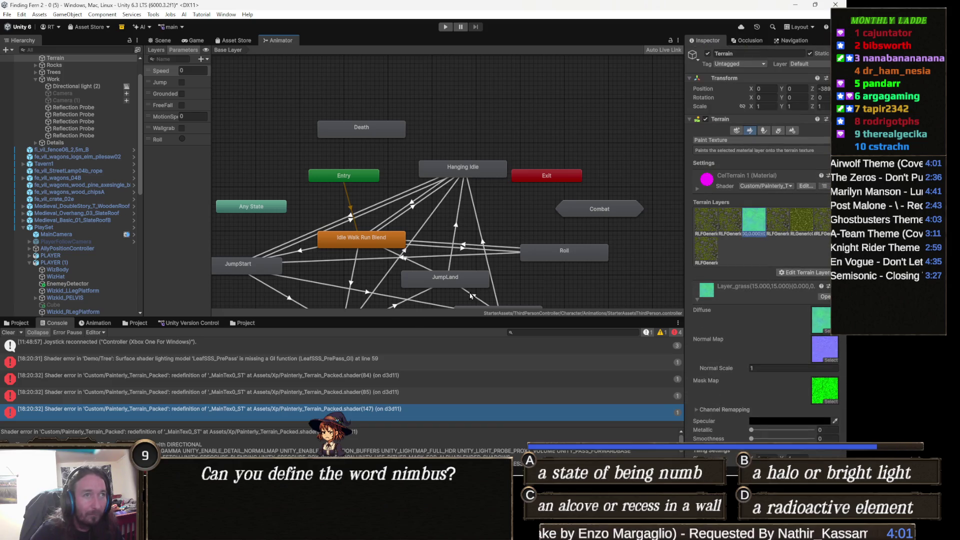
left_click(402, 377)
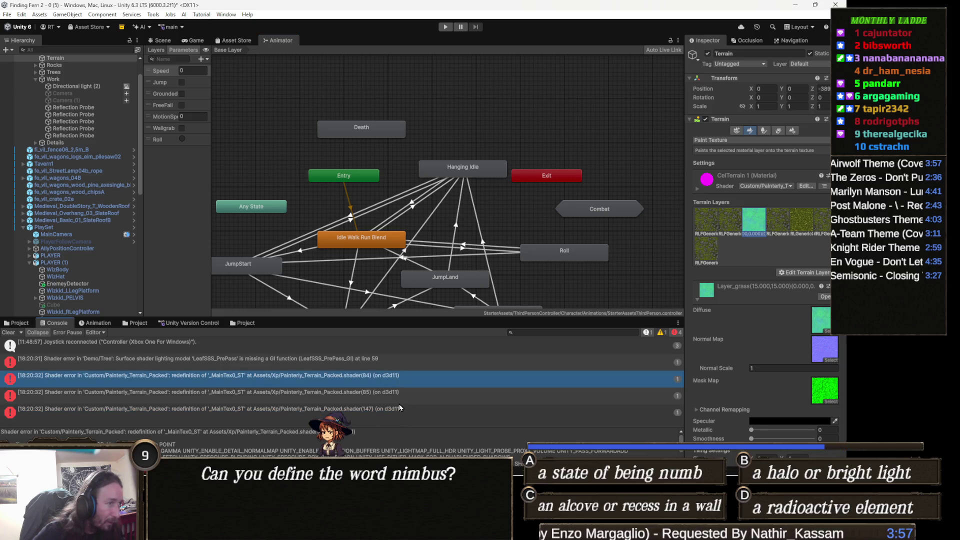
triple_click(408, 430)
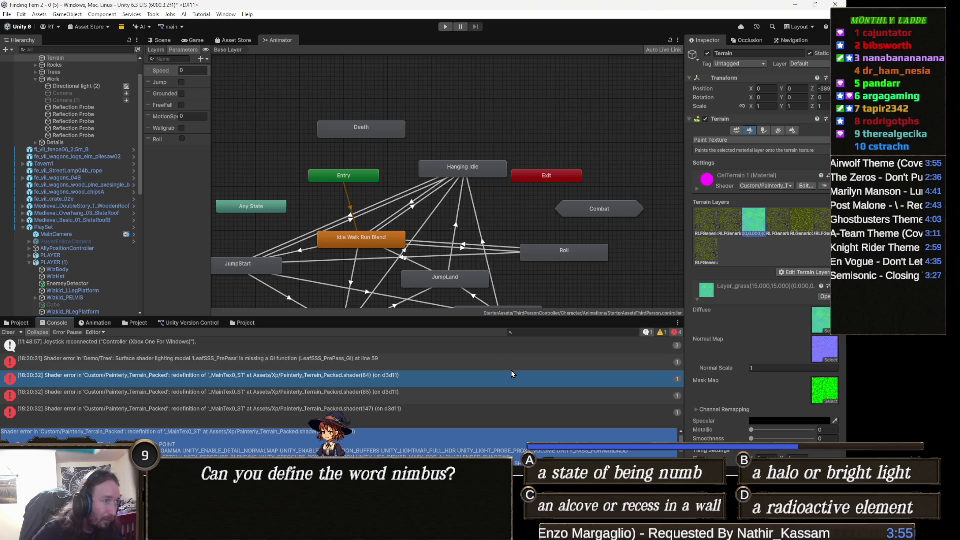
key("Escape")
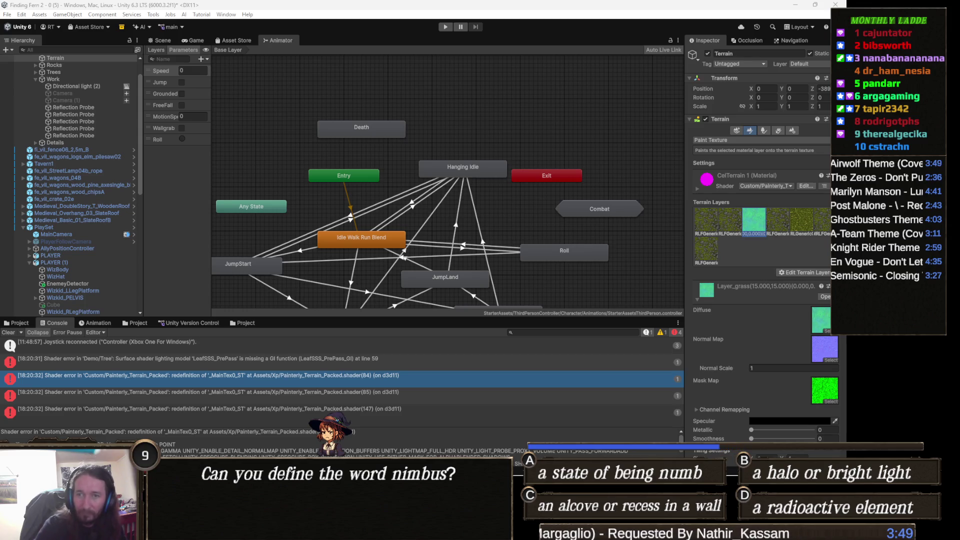
left_click(399, 392)
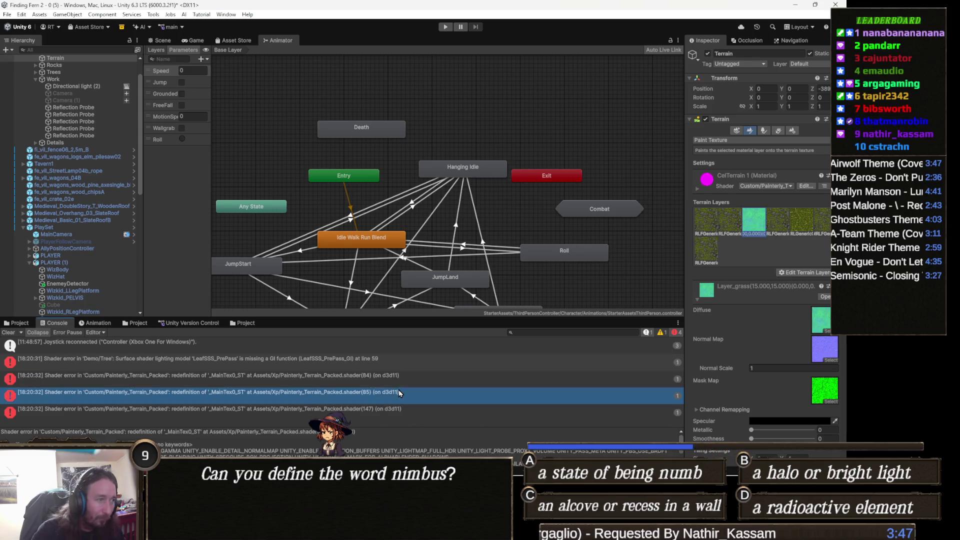
left_click(395, 455)
key("ctrl+a")
key("alt+Tab")
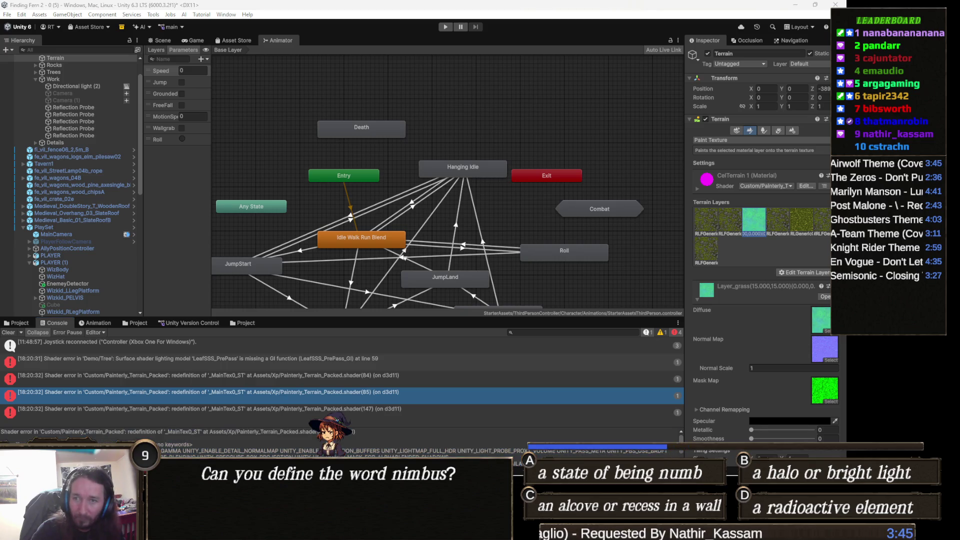
left_click(400, 409)
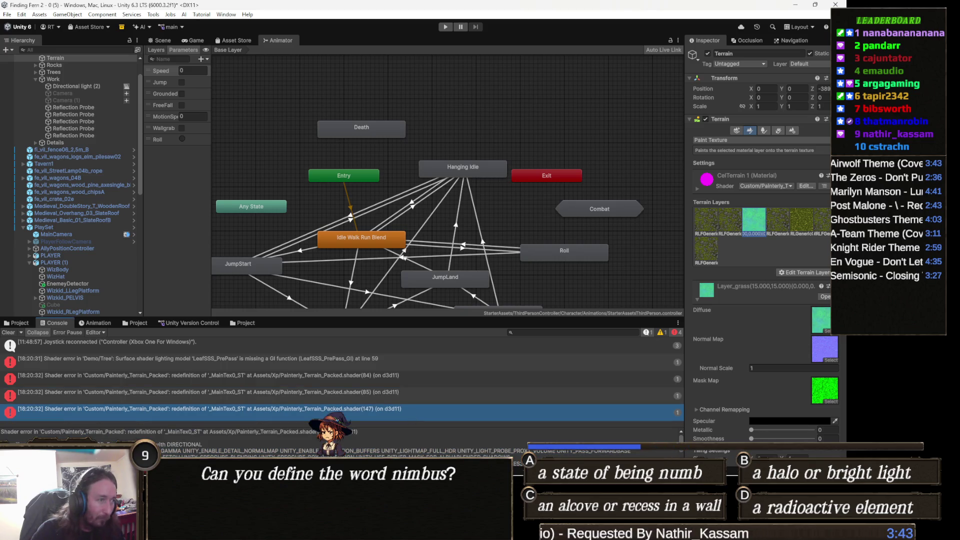
left_click(521, 452)
key("ctrl+a")
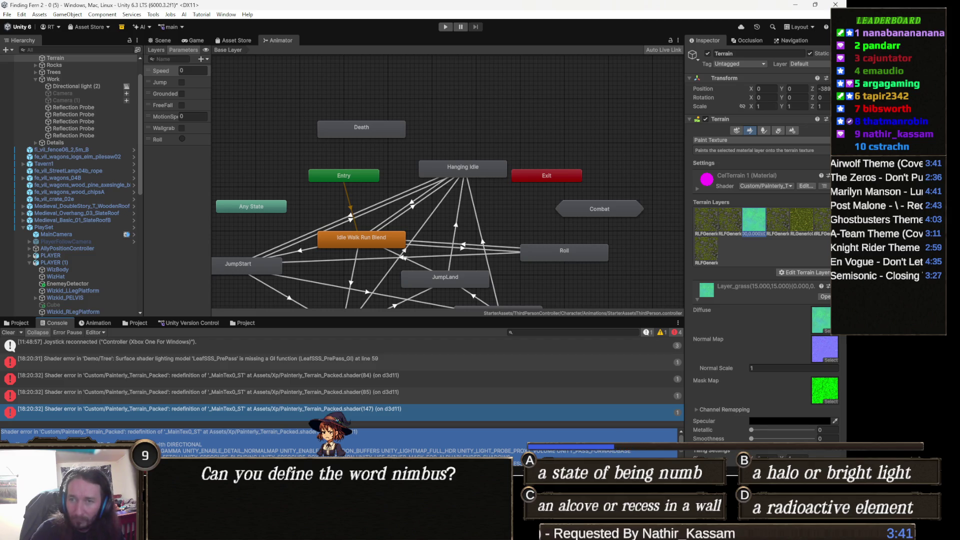
key("alt+Tab")
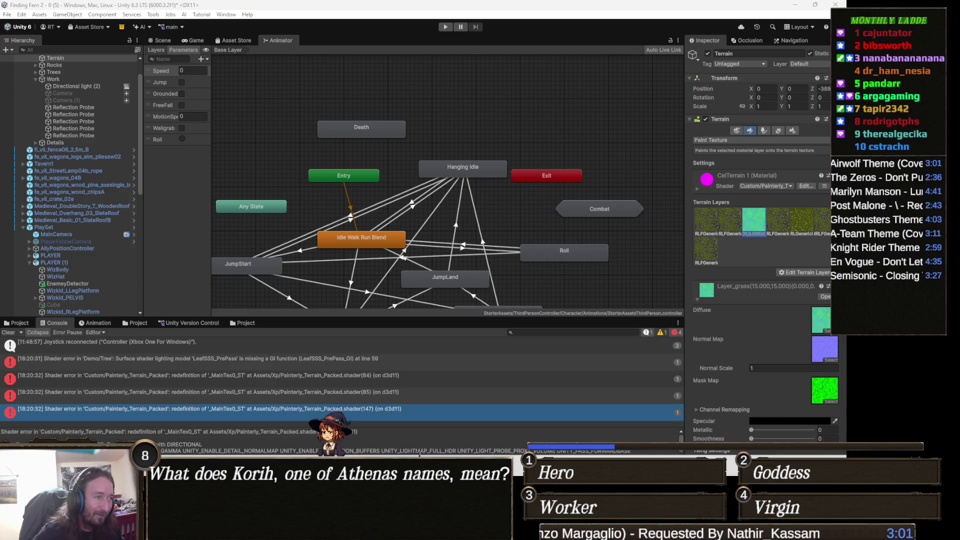
mouse_move(410, 530)
left_click(410, 420)
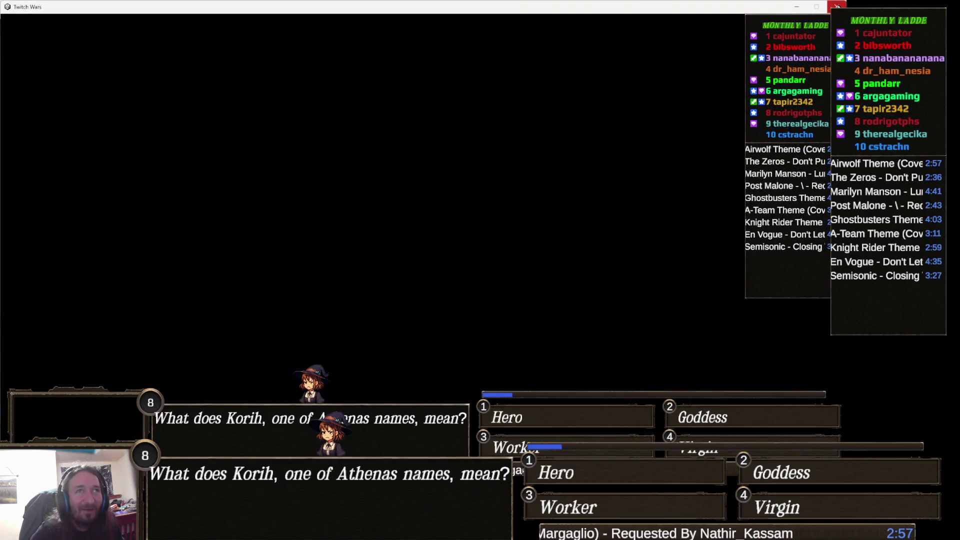
left_click(795, 7)
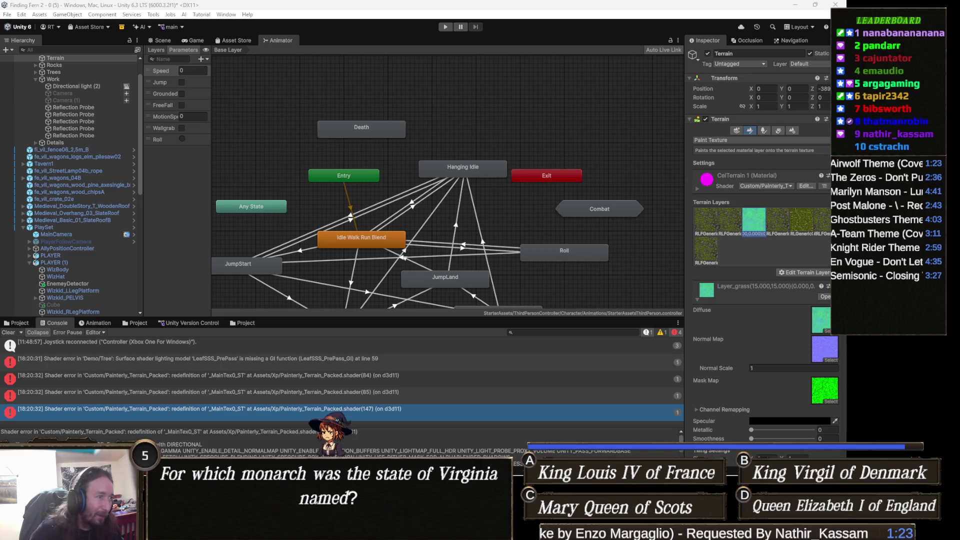
- Paste the TRANSFORM_TEX version over the collapsed shader body, save it, and return to Unity
key("alt+Tab")
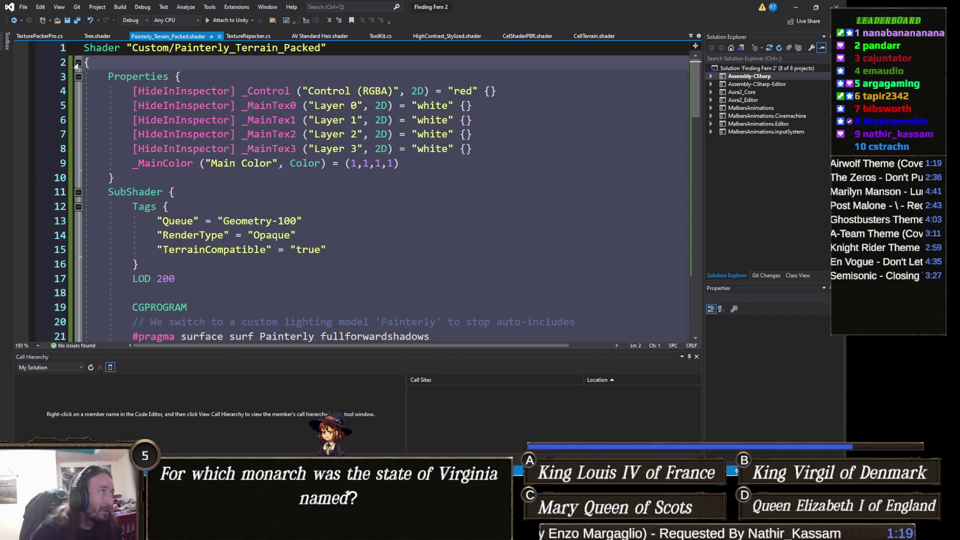
left_click(78, 62)
key("ctrl+v")
scroll(282, 77, "up", 15)
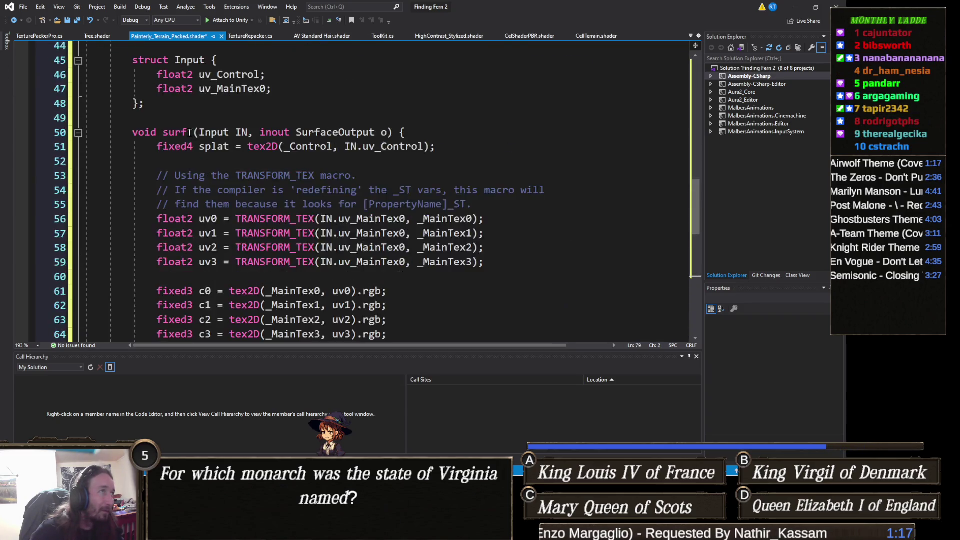
left_click(62, 63)
key("ctrl+s")
key("alt+Tab")
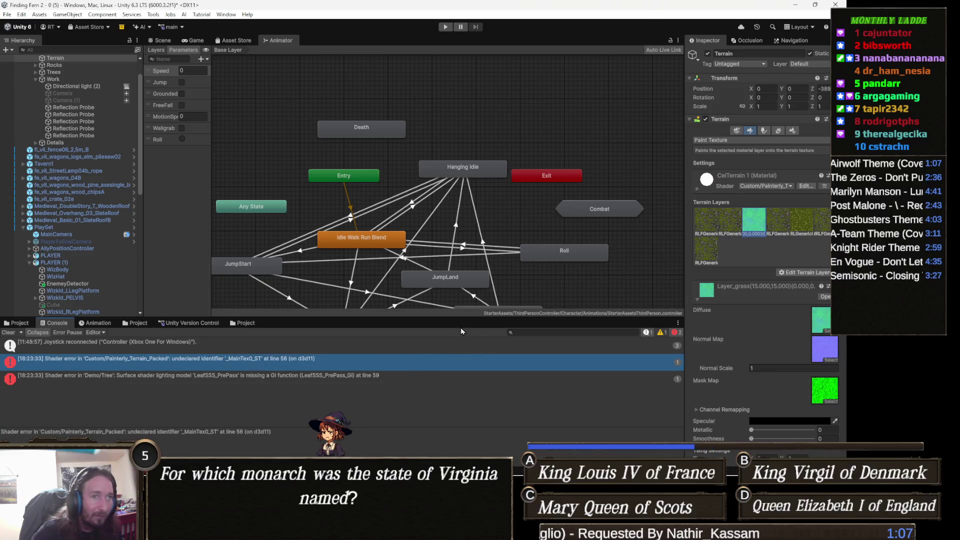
left_click(161, 40)
left_click_drag(198, 85, 511, 136)
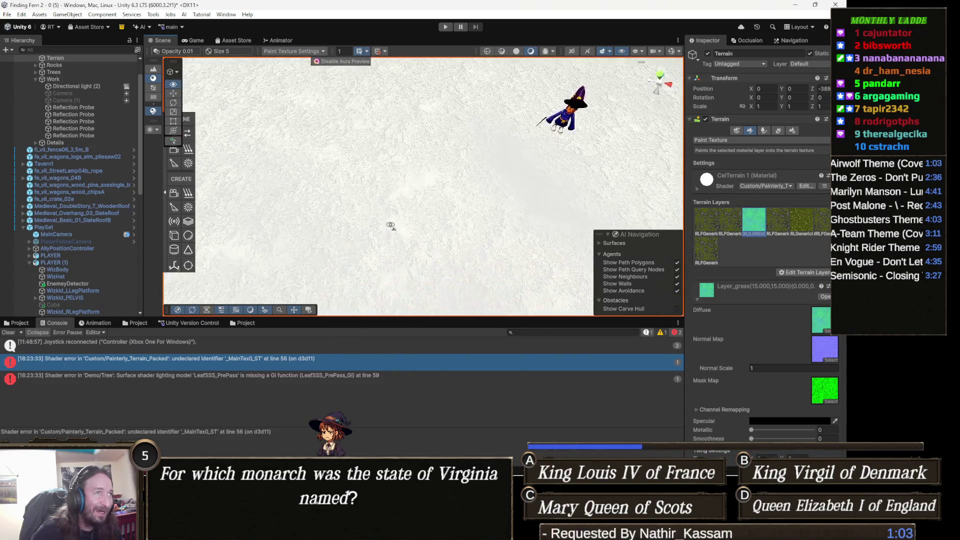
mouse_move(276, 164)
left_mouse_down()
mouse_move(362, 244)
mouse_move(355, 261)
mouse_move(485, 195)
mouse_move(444, 199)
mouse_move(334, 141)
mouse_move(336, 230)
left_mouse_up()
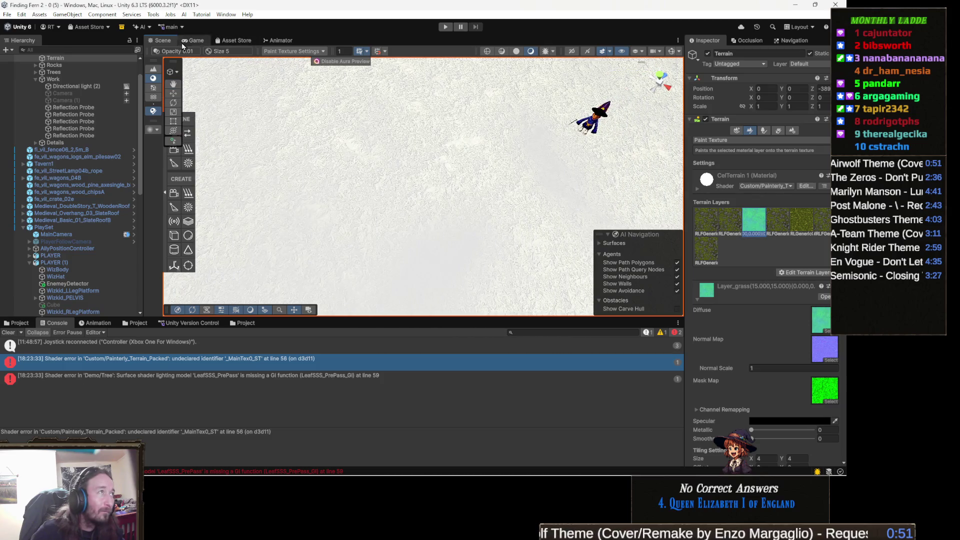
left_click(287, 41)
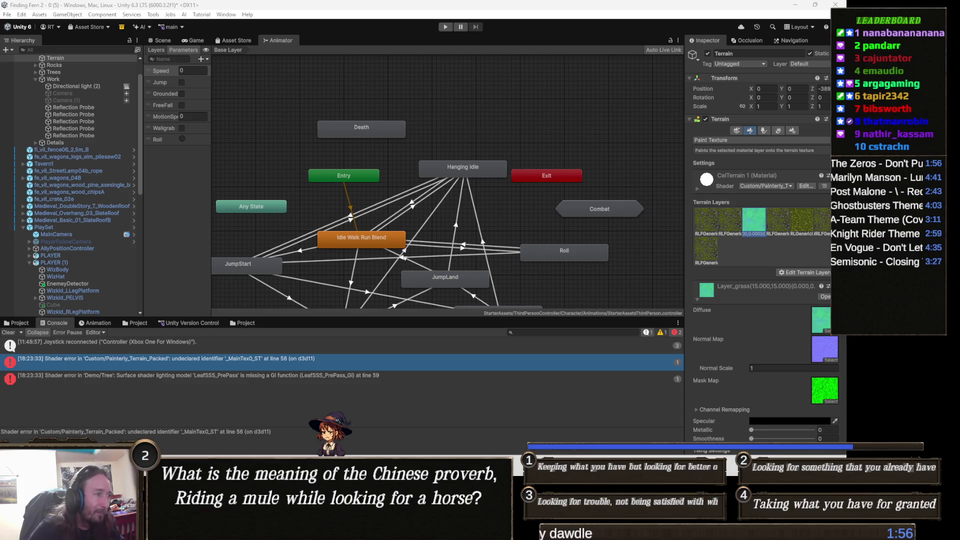
mouse_move(372, 529)
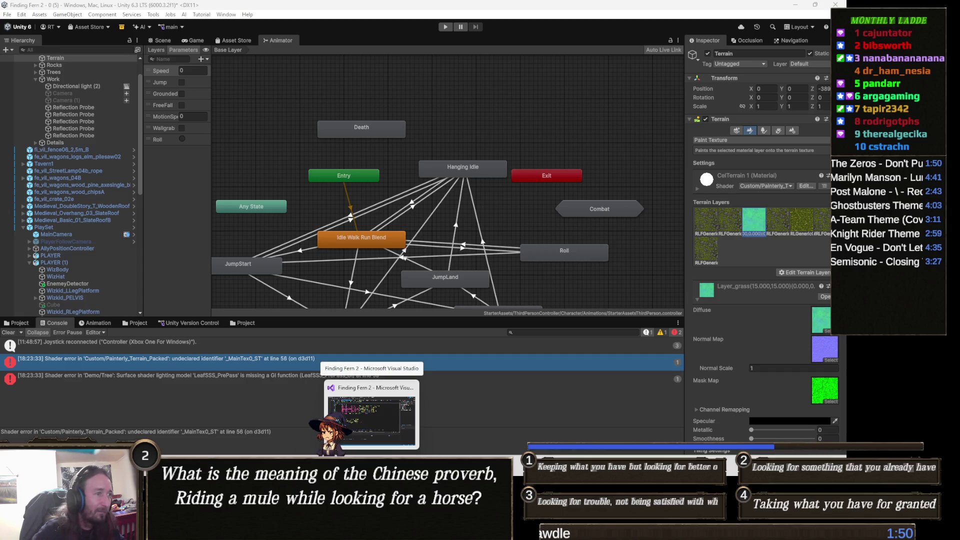
- Replace everything below line 1 with the _Tiling shader, delete the duplicate Painterly_Terrain_Direct header, and save
left_click(372, 415)
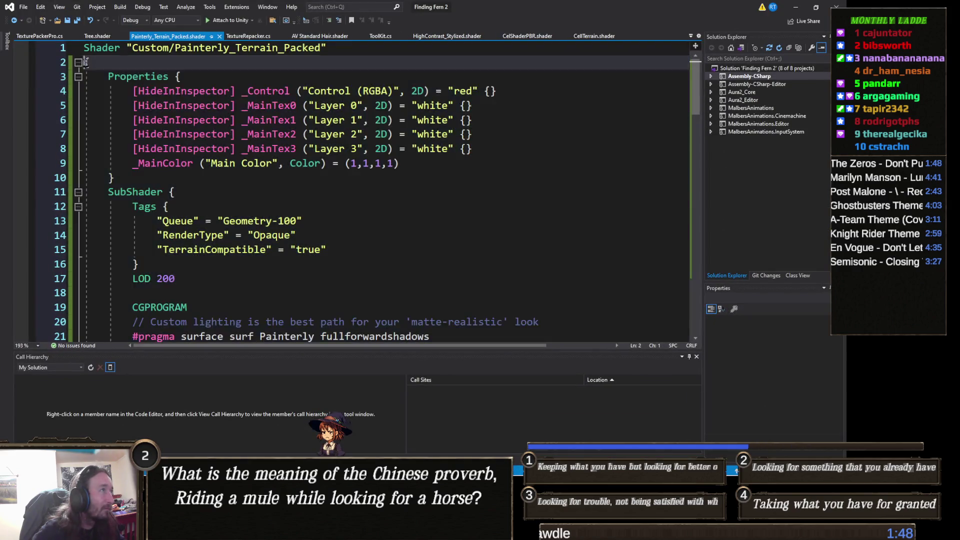
key("ctrl+shift+End")
key("Delete")
key("ctrl+v")
scroll(196, 128, "up", 2, "ctrl")
scroll(196, 127, "up", 15)
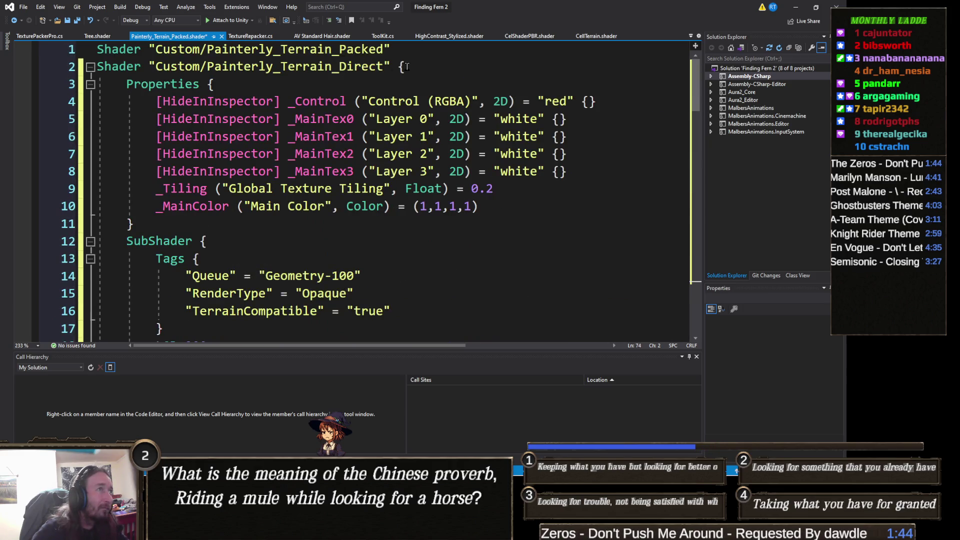
scroll(397, 65, "down", 1, "ctrl")
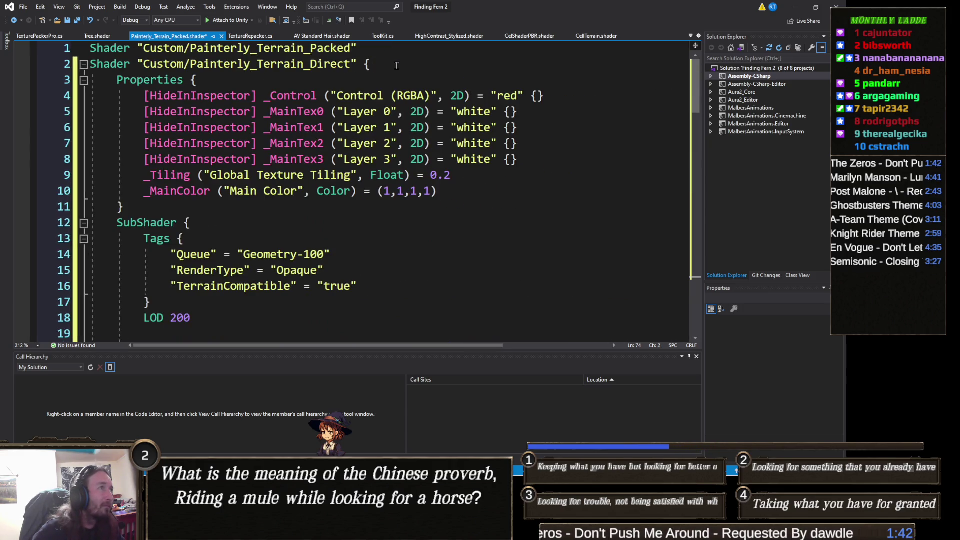
scroll(379, 73, "down", 1, "ctrl")
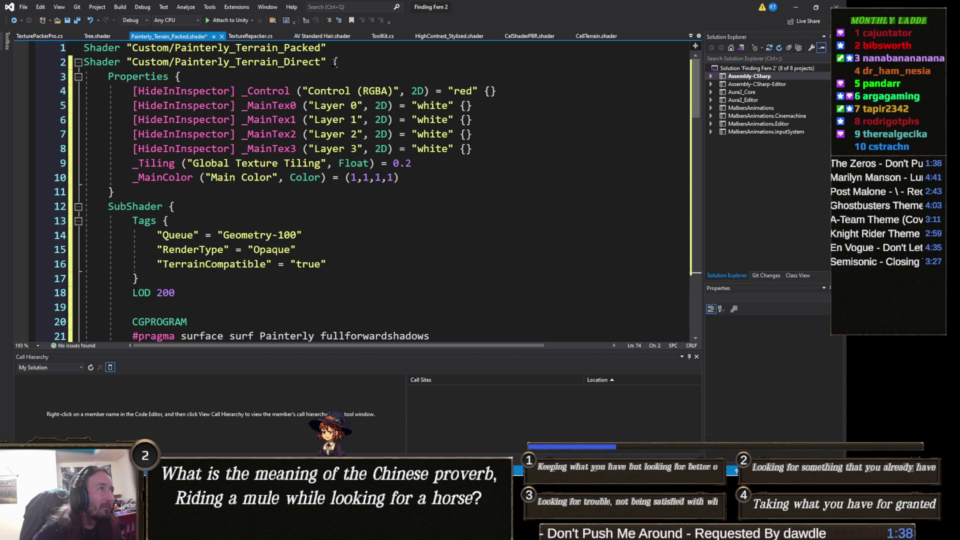
left_click_drag(330, 61, 82, 62)
key("Delete")
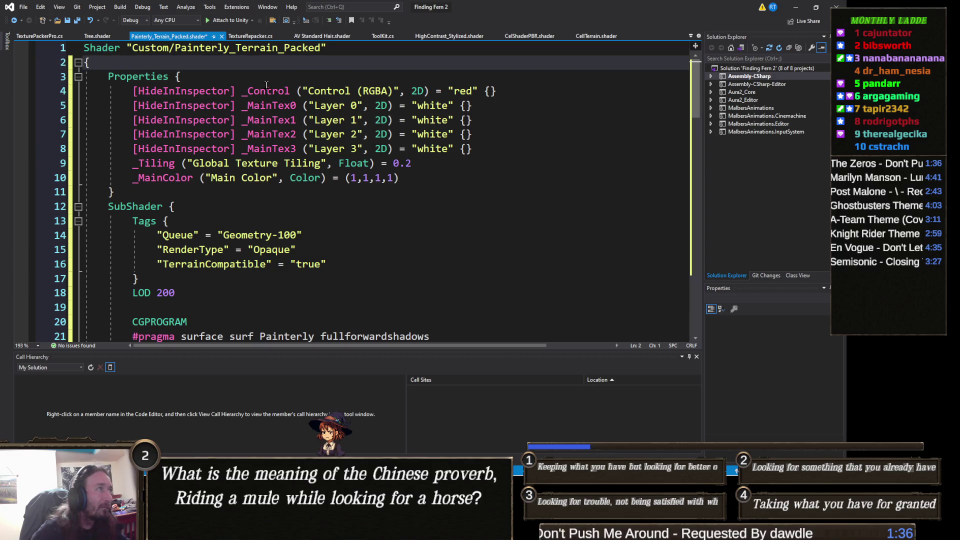
key("ctrl+s")
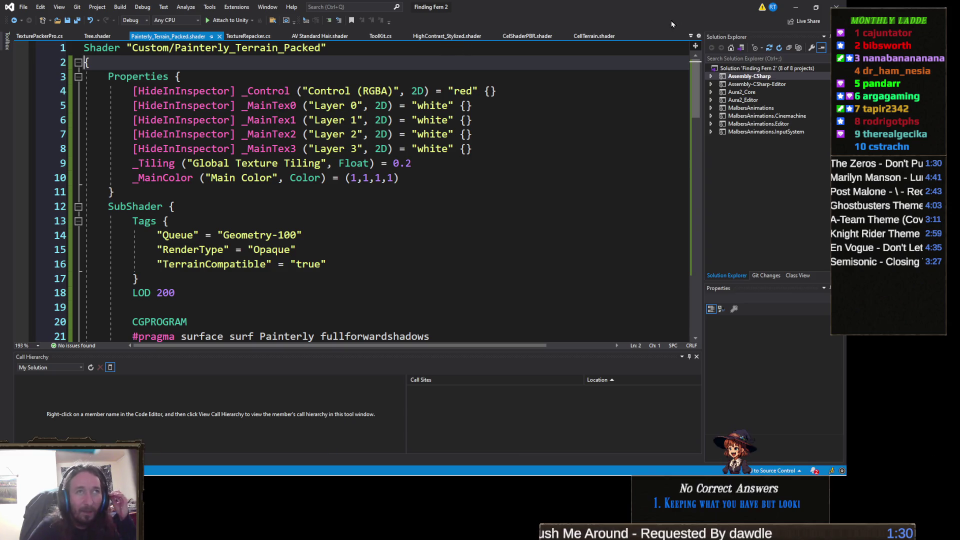
- Show the terrain in the Scene view and tilt the camera across it
left_click(798, 8)
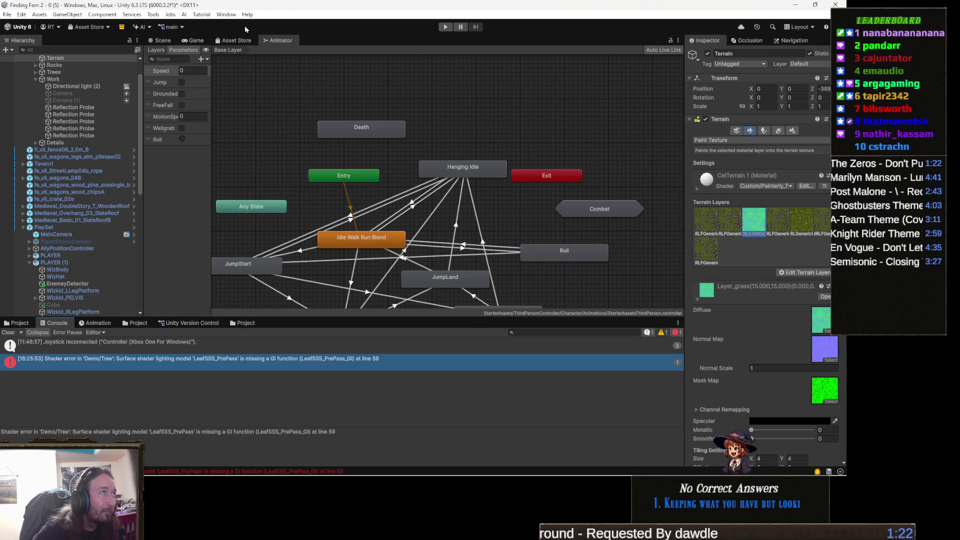
left_click(170, 40)
mouse_move(350, 150)
left_mouse_down()
mouse_move(389, 133)
mouse_move(345, 181)
mouse_move(431, 146)
mouse_move(464, 243)
mouse_move(407, 215)
mouse_move(444, 172)
left_mouse_up()
- Snip a screenshot of the textured grass terrain, then switch back to Visual Studio
key("super+shift+s")
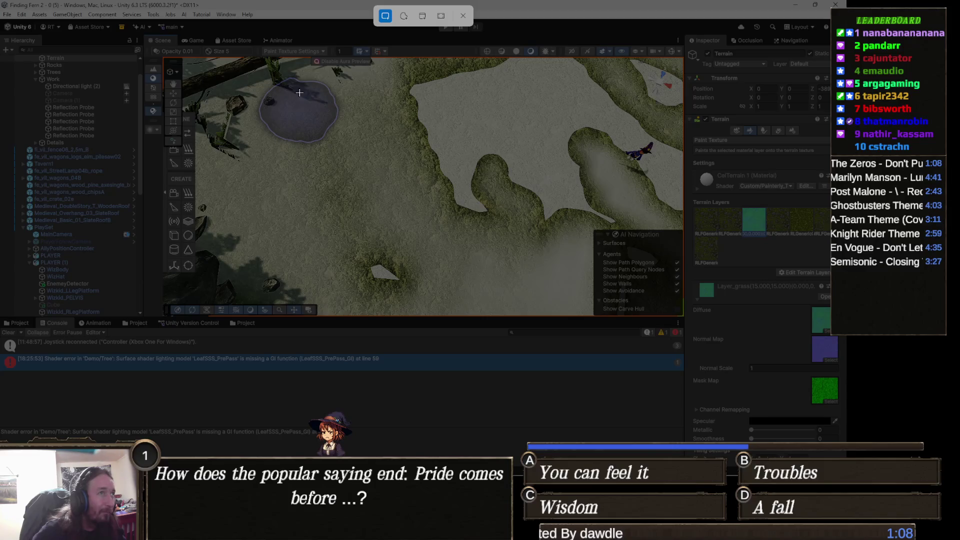
key("Escape")
key("w")
key("super+shift+s")
mouse_move(297, 94)
left_mouse_down()
mouse_move(547, 289)
mouse_move(602, 299)
mouse_move(592, 300)
left_mouse_up()
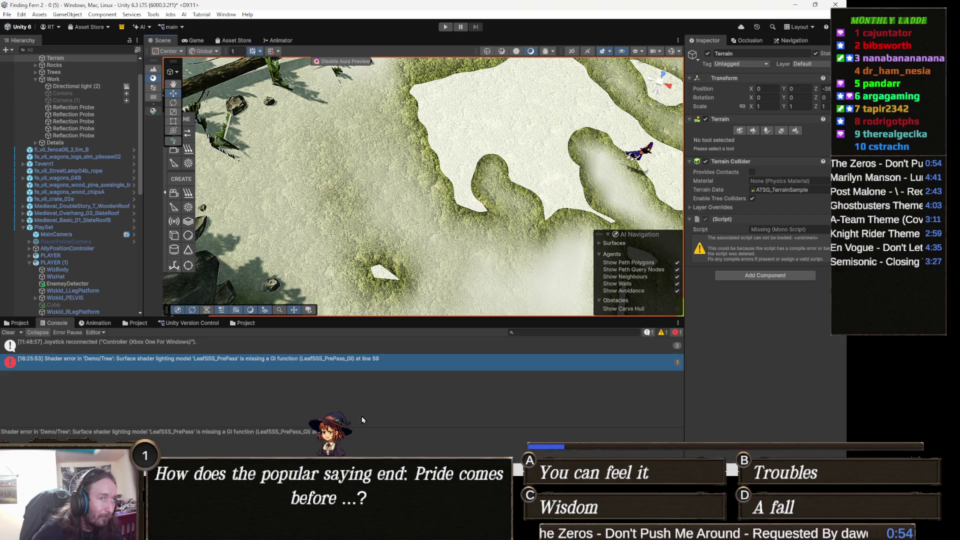
key("alt+Tab")
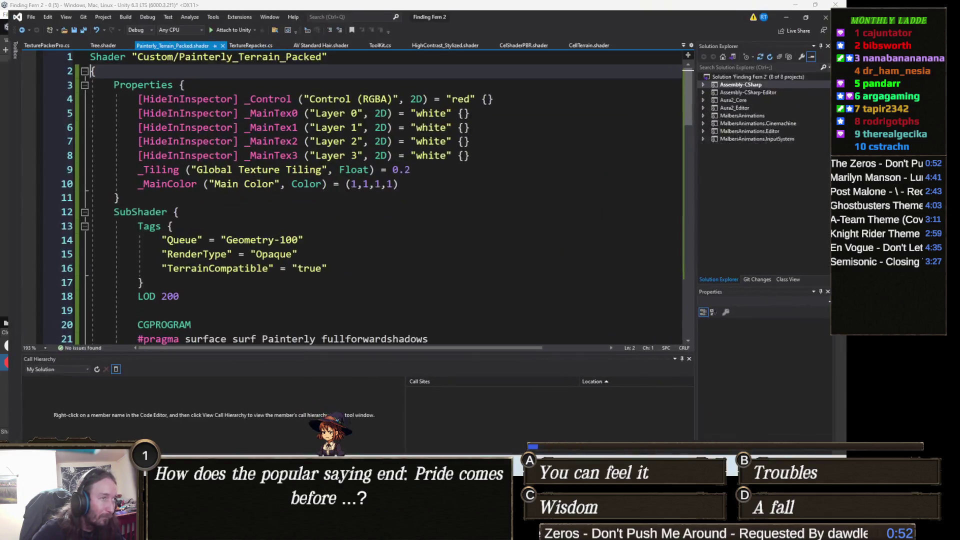
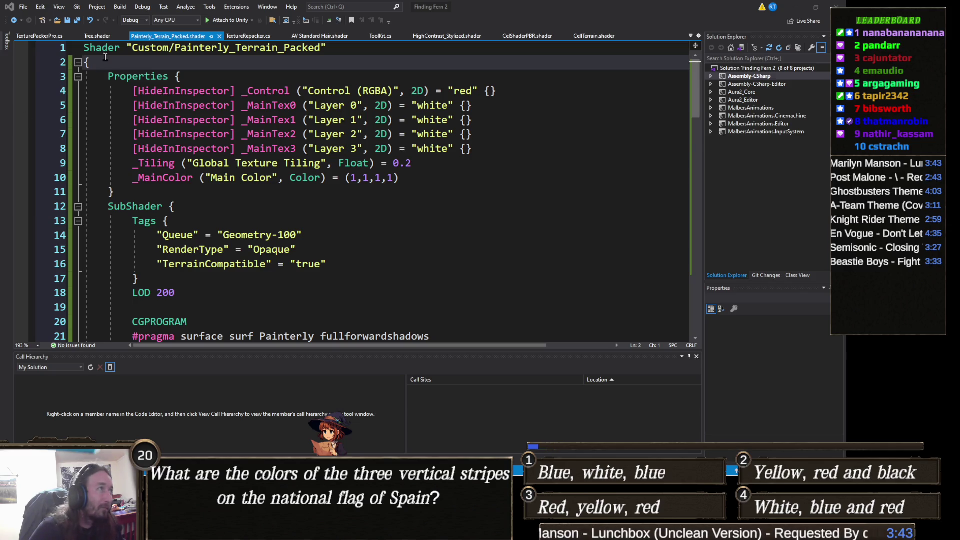
- Paste the new shader over the folded body, delete the duplicate Painterly_Terrain_Direct header, and save
left_click(78, 63)
left_click(93, 63)
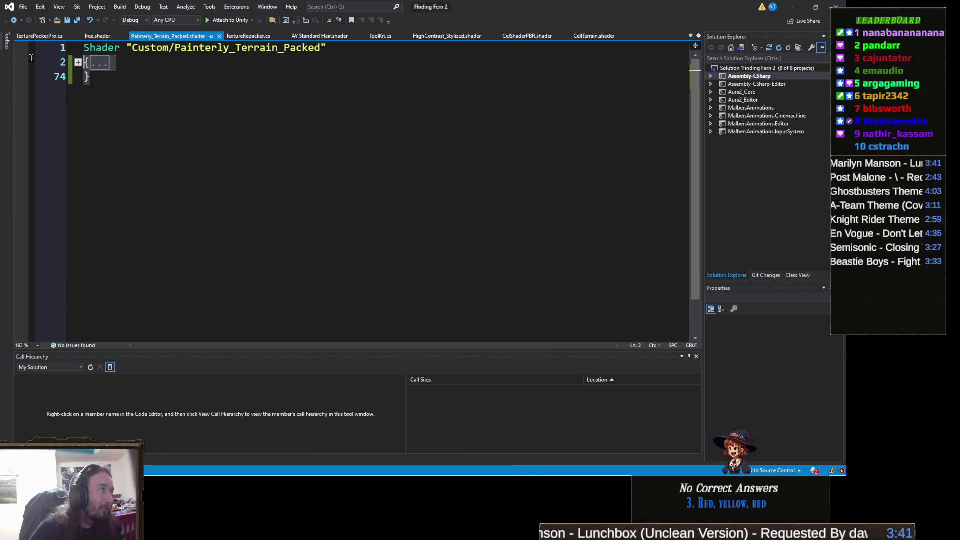
key("ctrl+v")
scroll(150, 150, "up", 13)
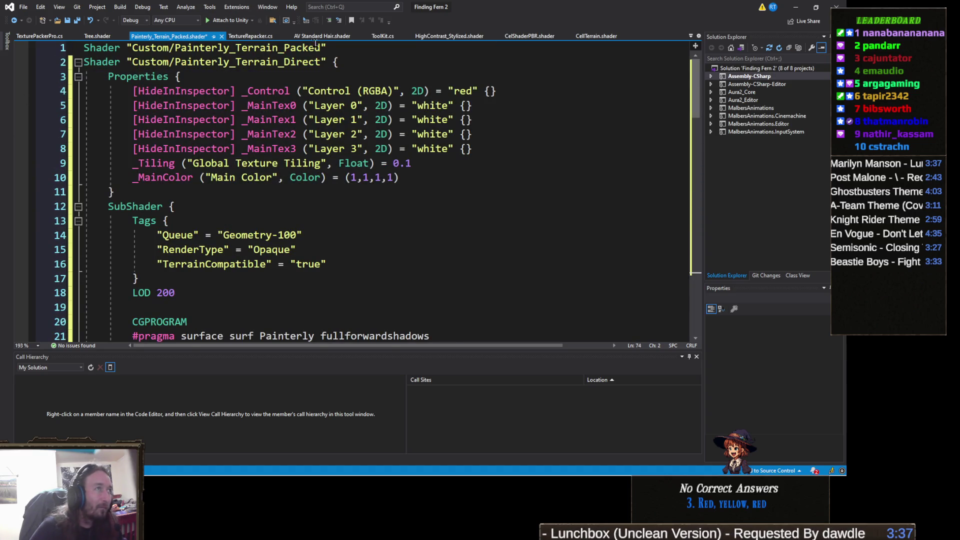
left_click_drag(335, 61, 80, 63)
key("Delete")
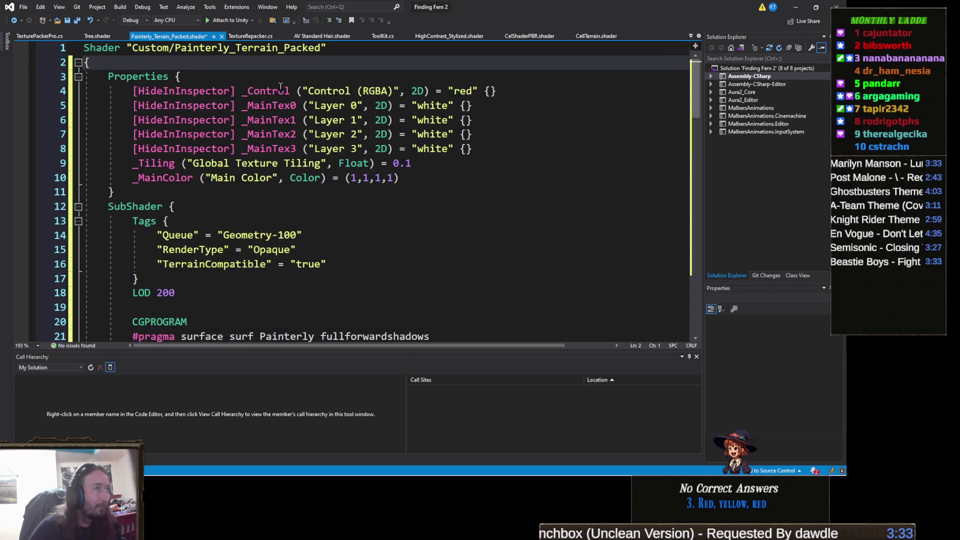
key("ctrl+s")
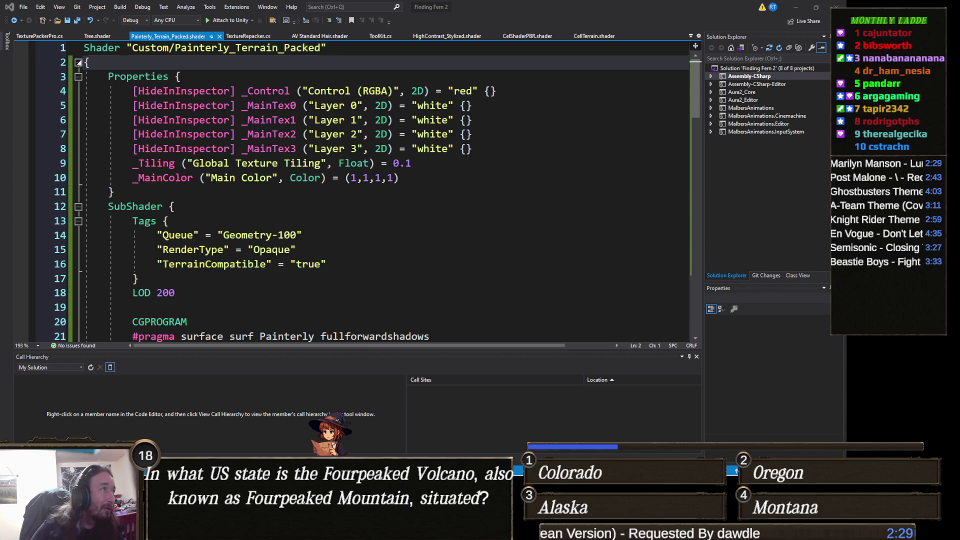
- Paste the revised code over the folded body, remove the Painterly_Terrain_Direct header line, save, and minimize Visual Studio
left_click(79, 63)
key("ctrl+a")
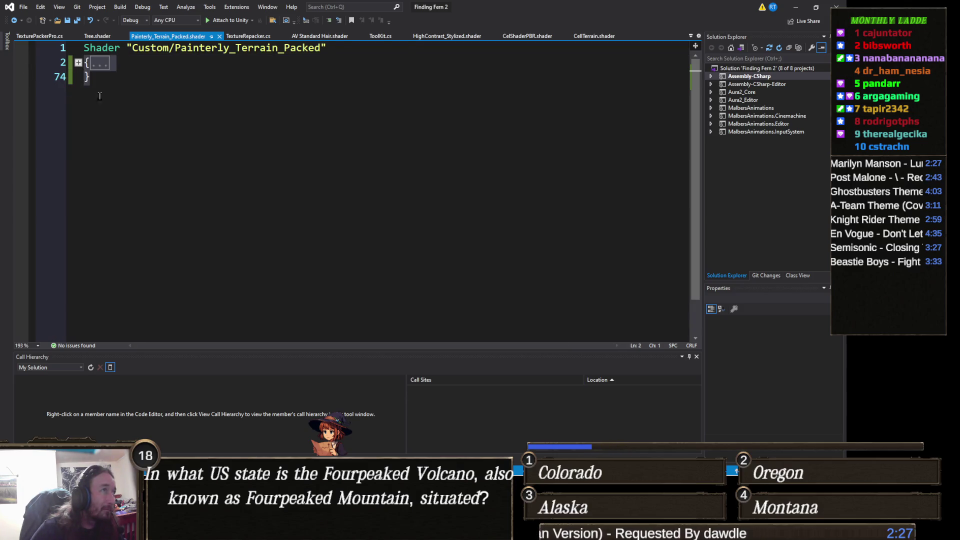
key("ctrl+v")
scroll(189, 134, "up", 8)
scroll(190, 134, "up", 5)
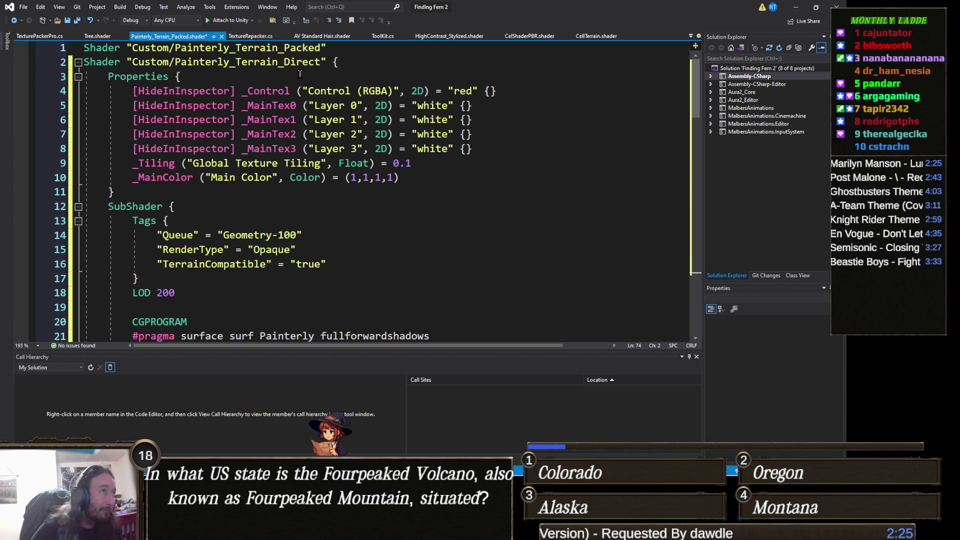
mouse_move(325, 62)
left_mouse_down()
mouse_move(180, 77)
mouse_move(35, 64)
left_mouse_up()
key("BackSpace")
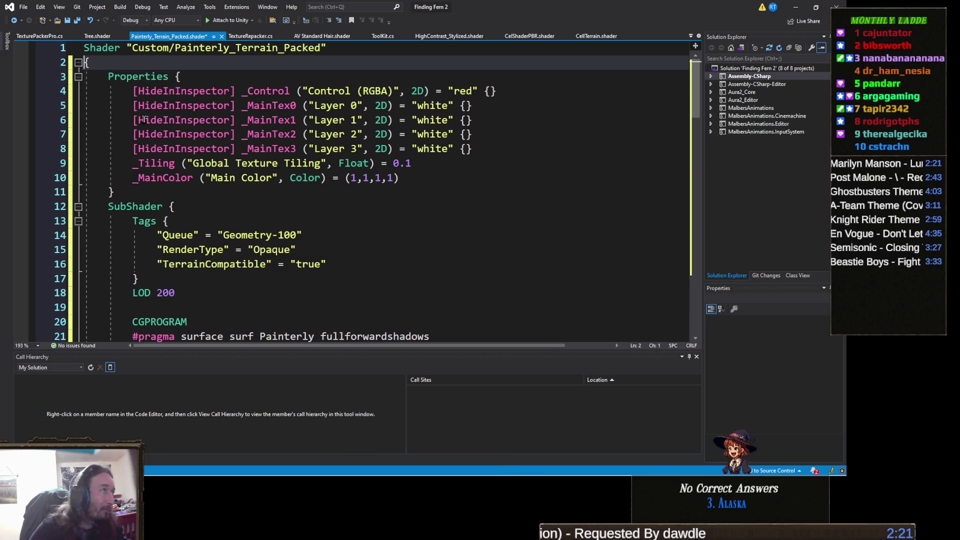
key("ctrl+s")
left_click(795, 7)
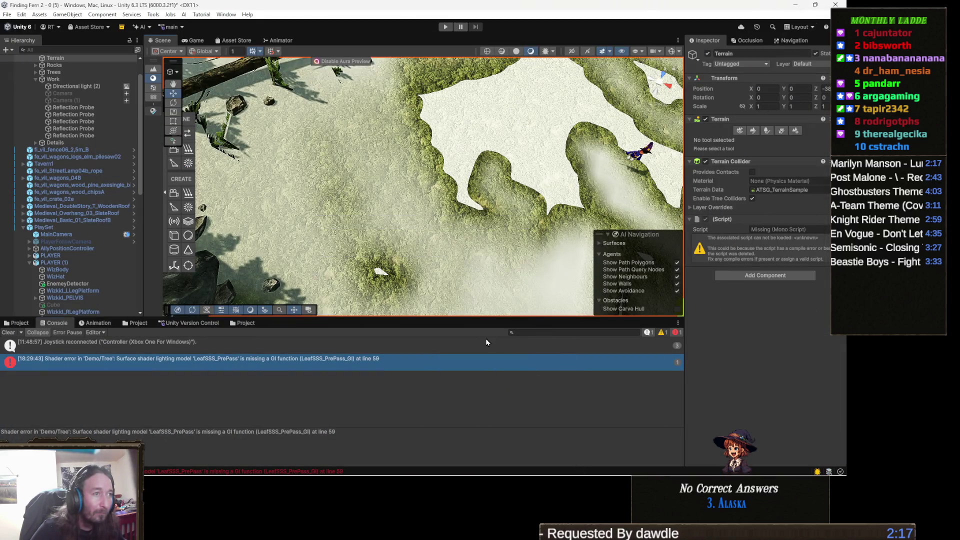
mouse_move(495, 252)
left_mouse_down()
mouse_move(510, 290)
mouse_move(507, 227)
mouse_move(400, 238)
left_mouse_up()
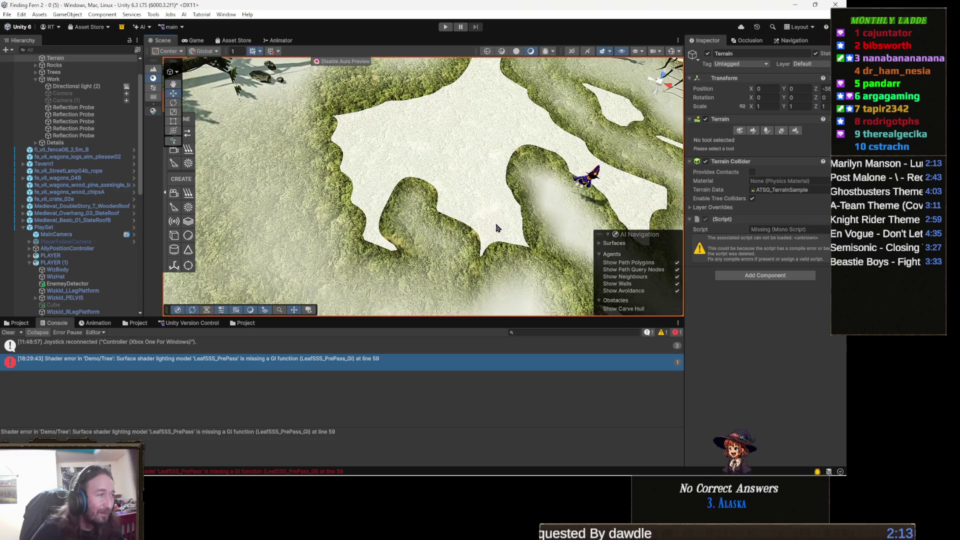
scroll(399, 238, "down", 2)
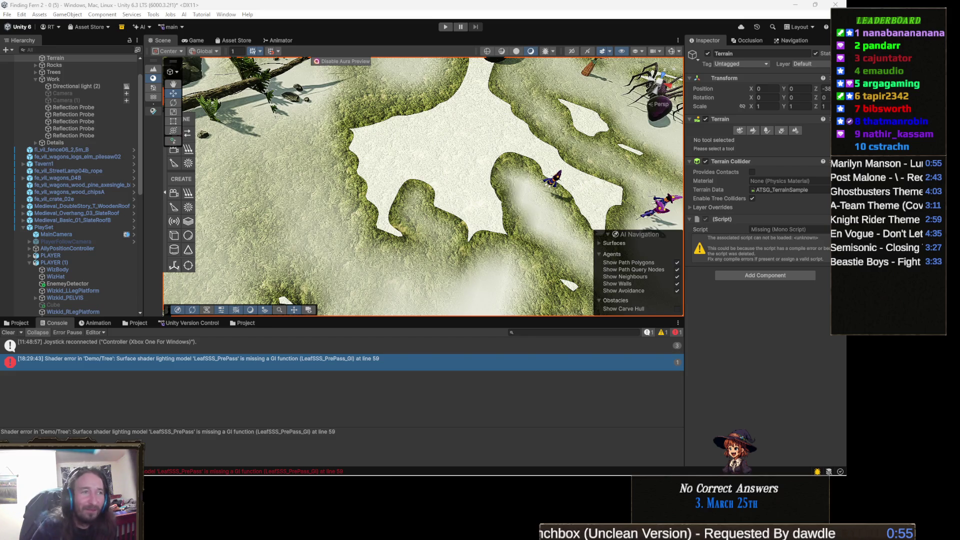
- Bring Visual Studio with the Painterly_Terrain_Packed shader back from the taskbar
mouse_move(387, 475)
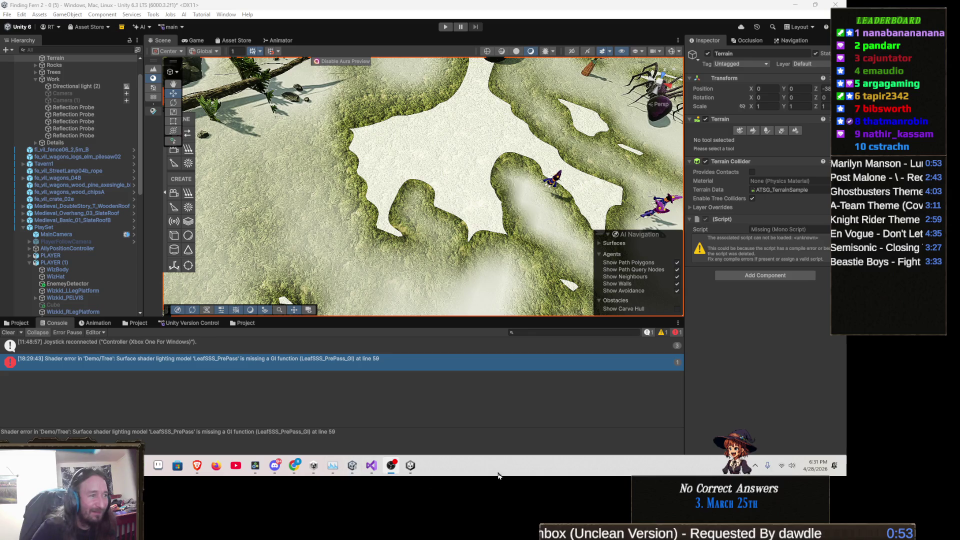
mouse_move(389, 529)
left_click(389, 415)
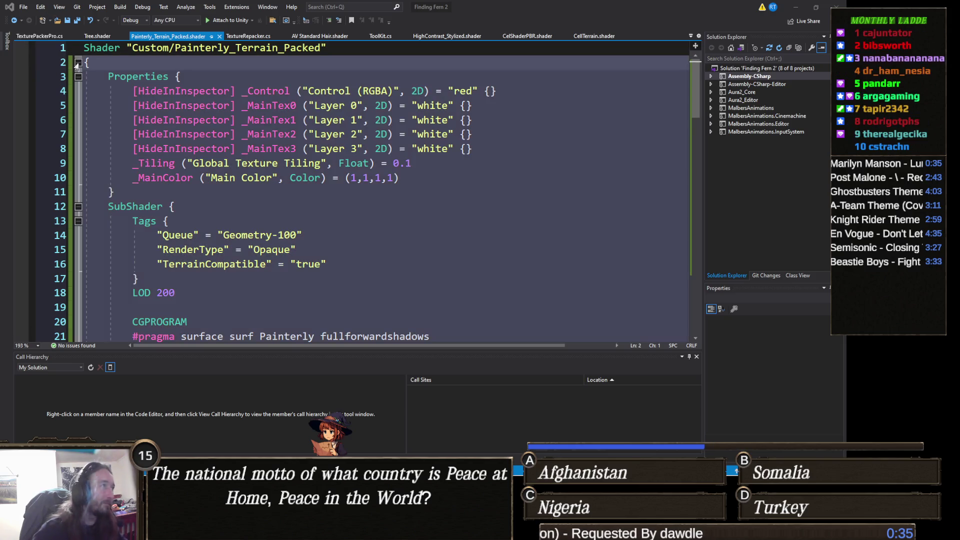
- Paste the Contrast Boost 1.2 / Brightness 1.0 shader over the body, drop the Direct header, and minimize
left_click(78, 63)
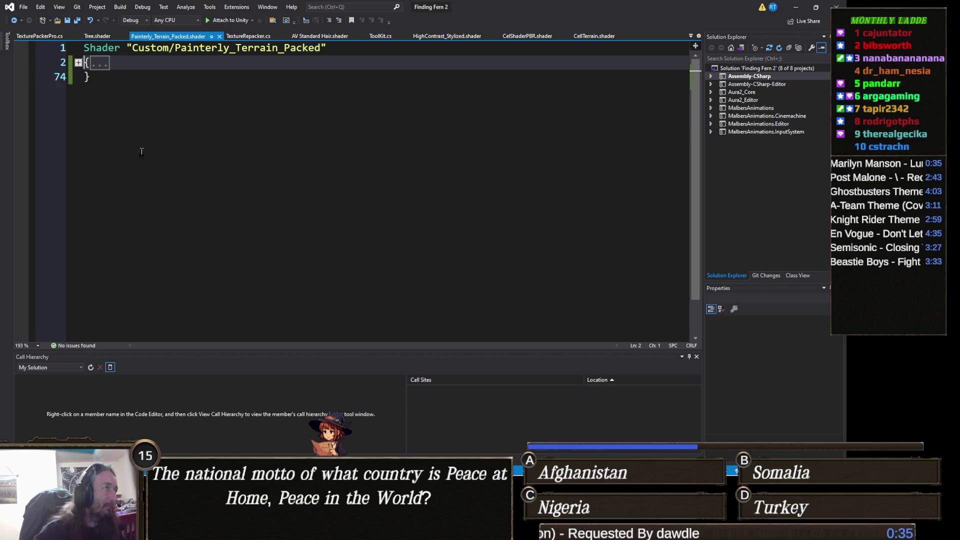
key("ctrl+v")
scroll(329, 62, "up", 18)
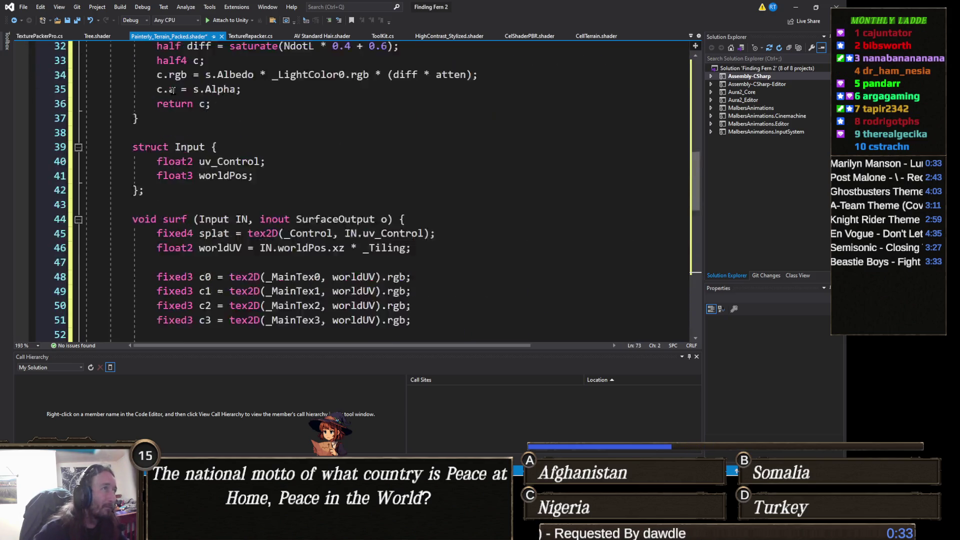
left_click_drag(326, 62, 19, 67)
key("Delete")
key("Delete")
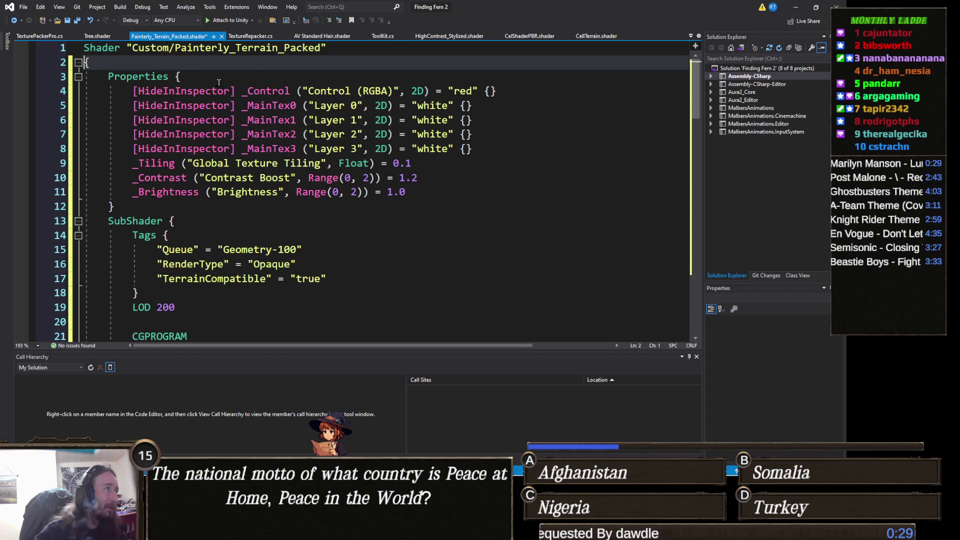
left_click(795, 7)
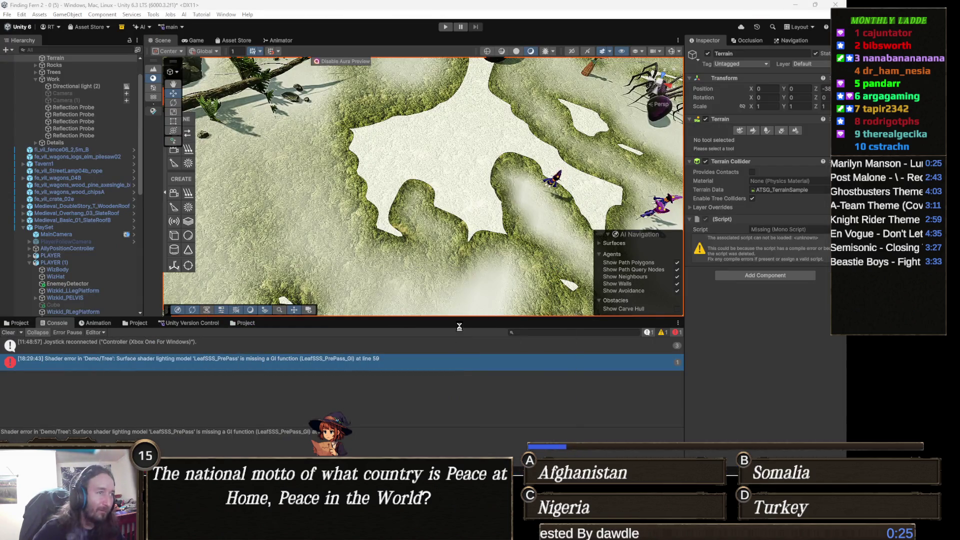
- Pan the Scene view over the terrain and snip a screenshot of it with Win+Shift+S
scroll(450, 252, "up", 3)
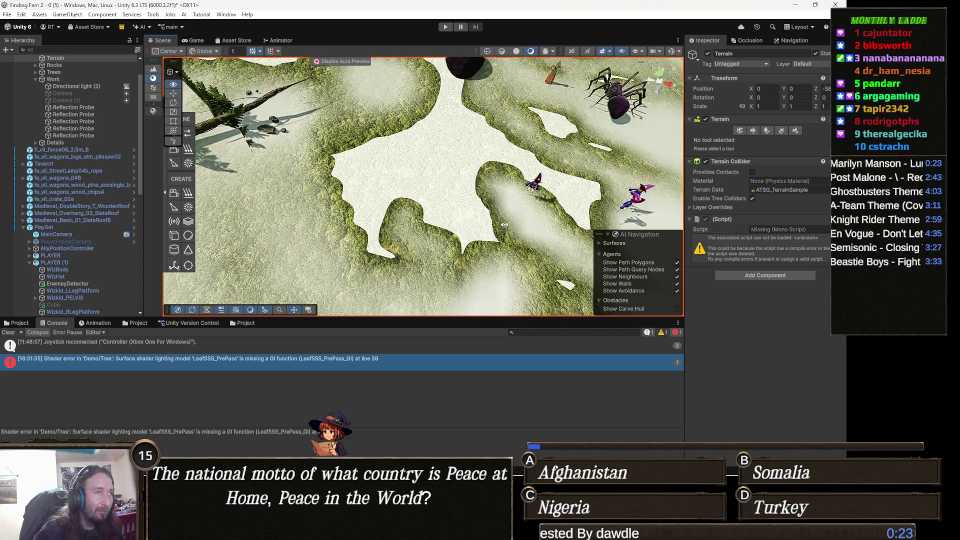
left_click_drag(449, 252, 483, 237)
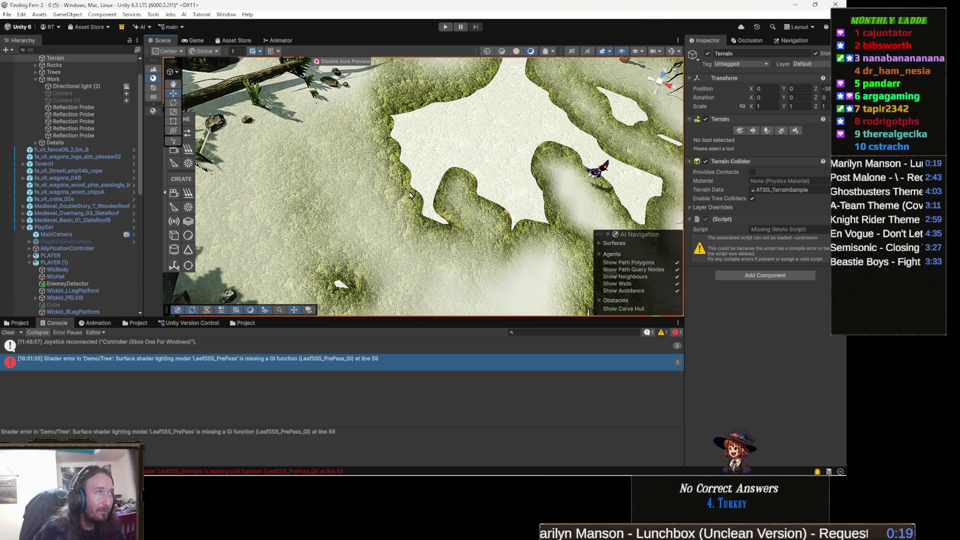
key("shift+super+s")
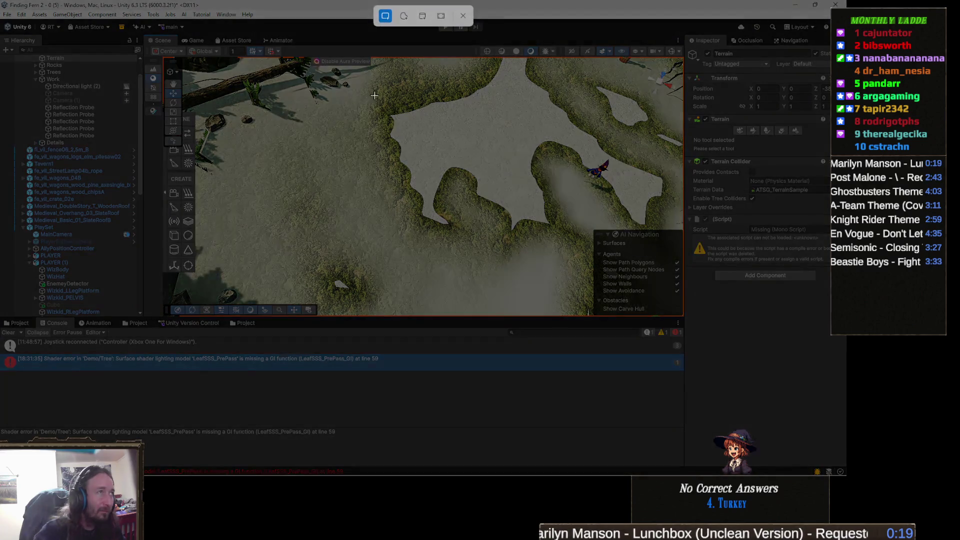
mouse_move(300, 106)
left_mouse_down()
mouse_move(476, 257)
mouse_move(571, 301)
left_mouse_up()
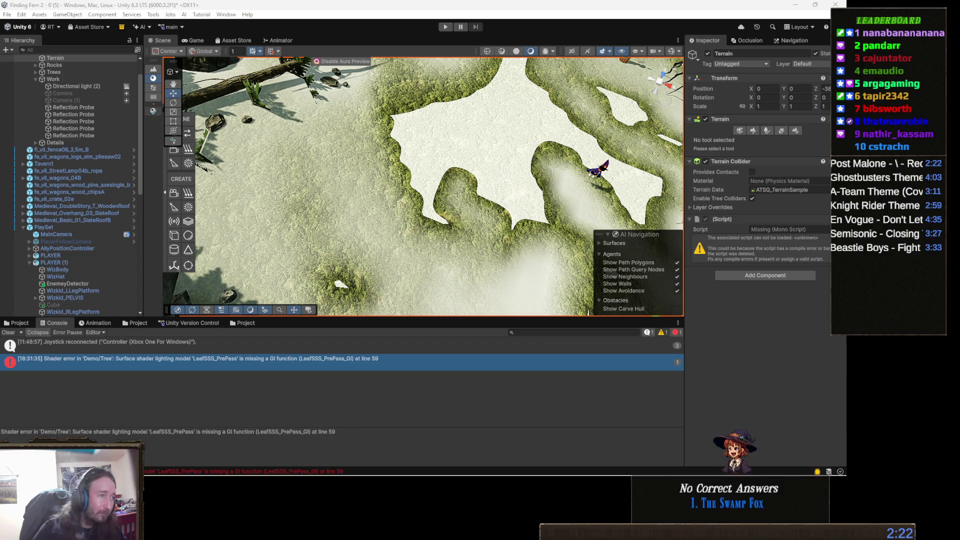
mouse_move(238, 476)
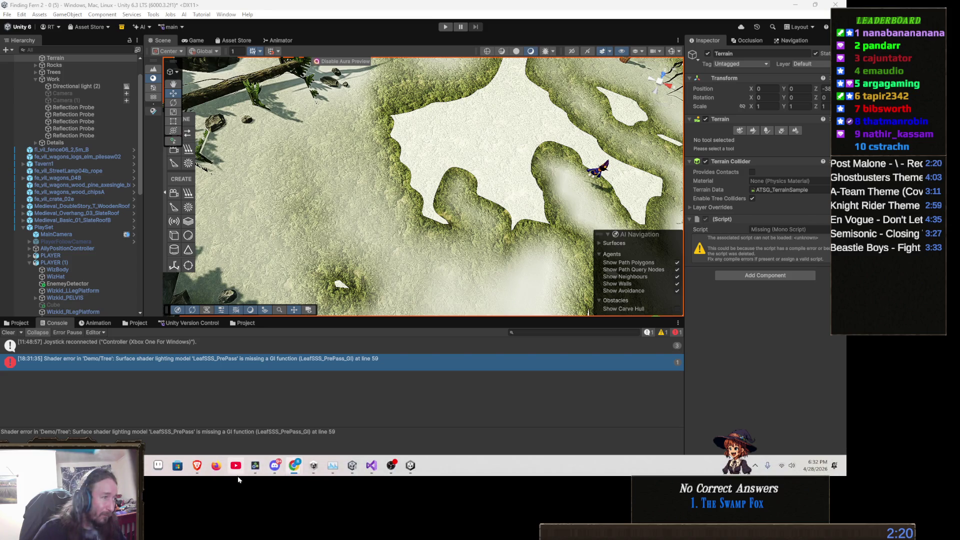
left_click(371, 465)
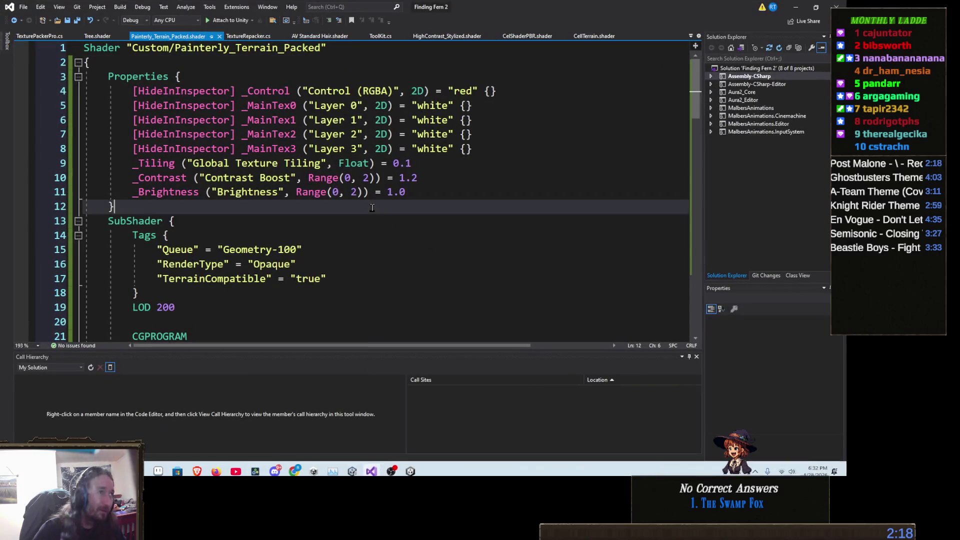
key("ctrl+a")
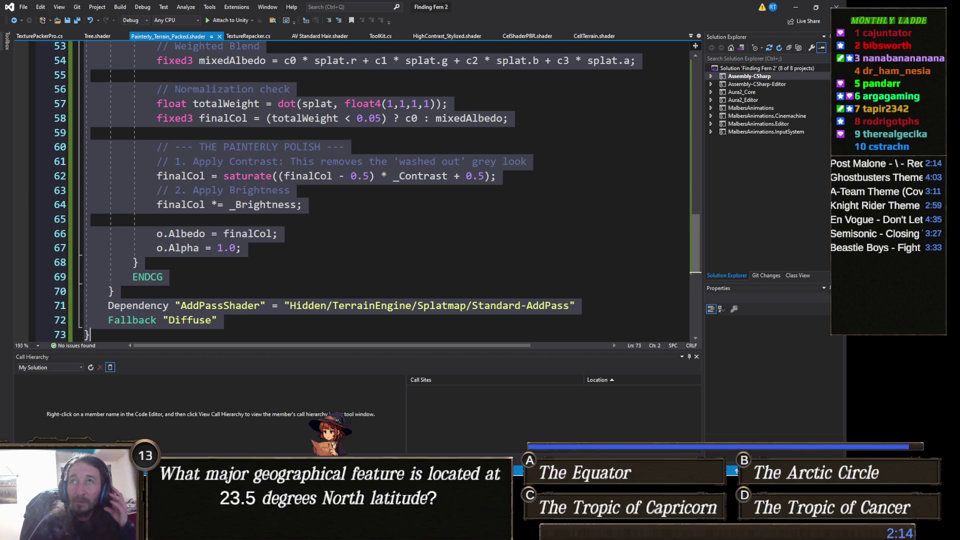
key("alt+Tab")
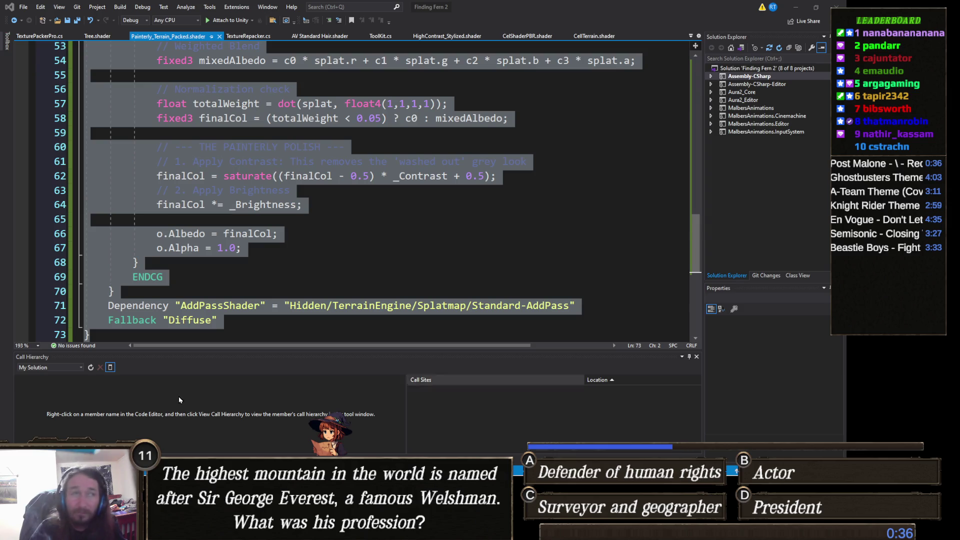
left_click(257, 305)
scroll(258, 302, "up", 17)
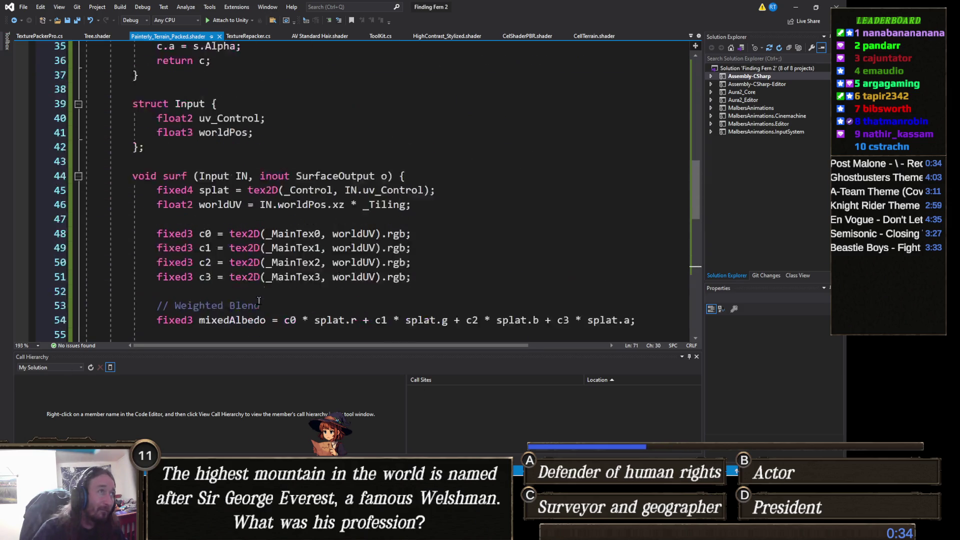
- Paste the Geometry-queue shader over the folded body, delete the duplicate Packed_Fixed name line, save, and minimize
left_click(78, 62)
key("ctrl+a")
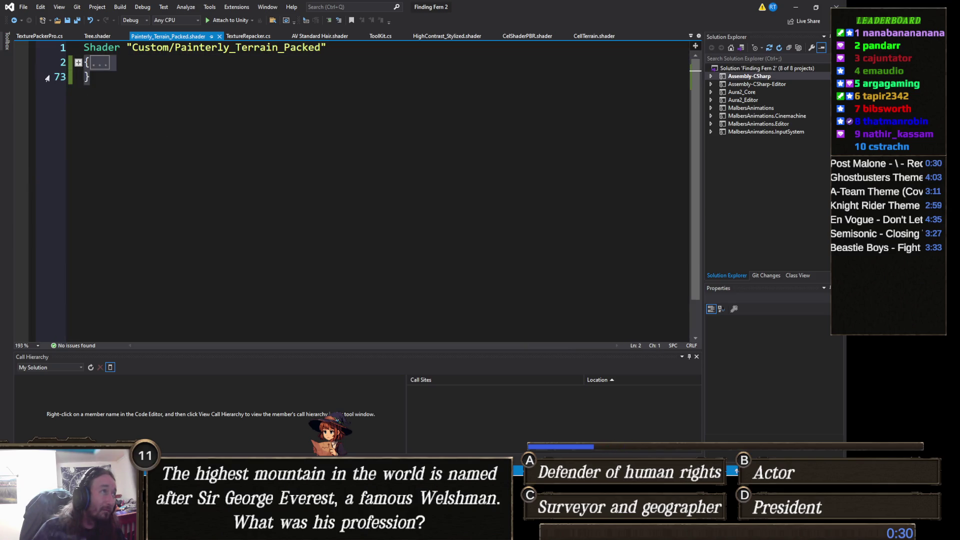
key("ctrl+v")
scroll(168, 150, "up", 10)
scroll(169, 149, "up", 10)
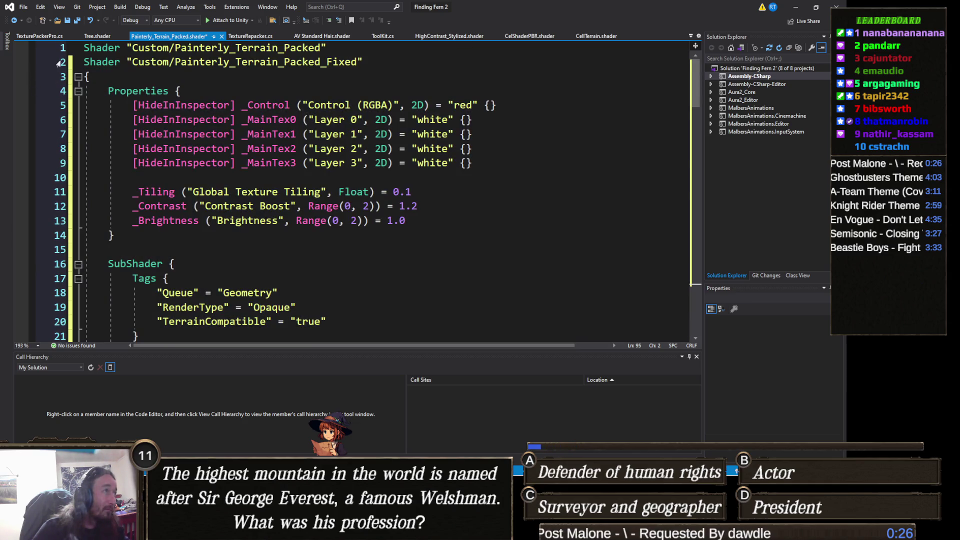
left_click_drag(83, 62, 84, 76)
key("BackSpace")
key("ctrl+s")
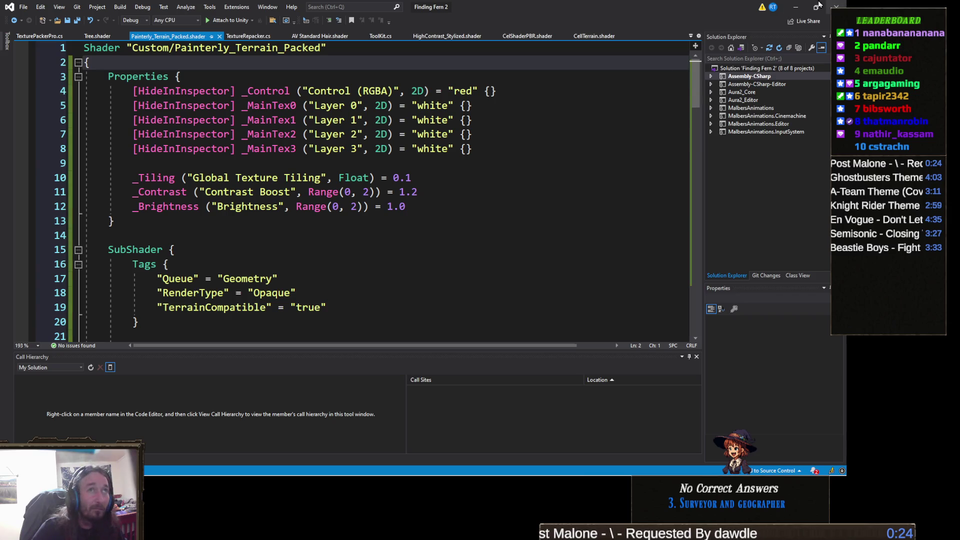
left_click(794, 7)
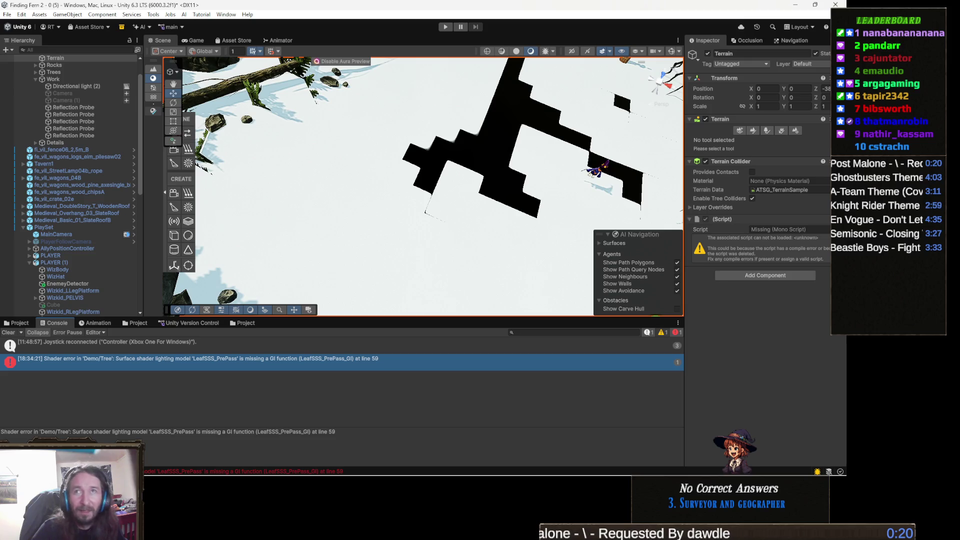
- Switch from Unity back to Visual Studio and fold the Painterly_Terrain_Packed shader body again
key("alt+Tab")
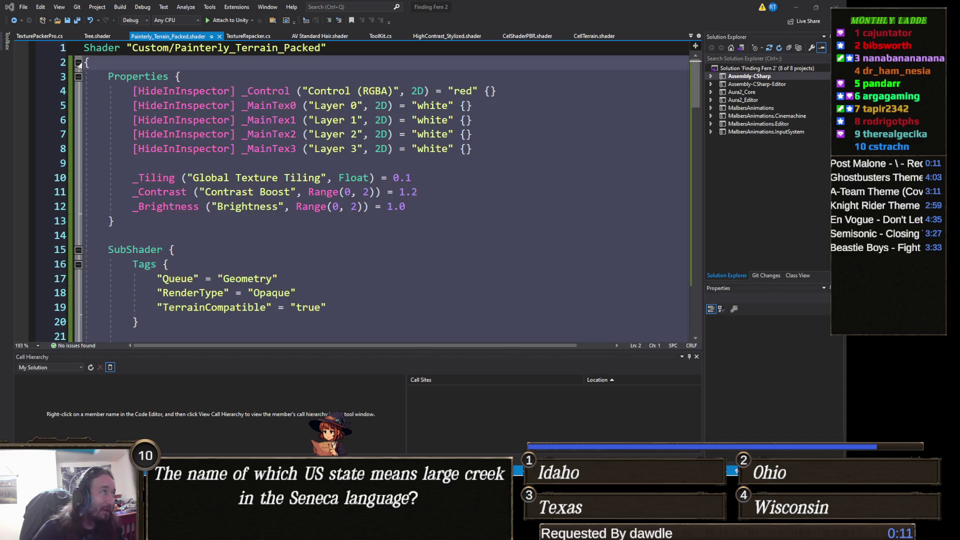
left_click(78, 62)
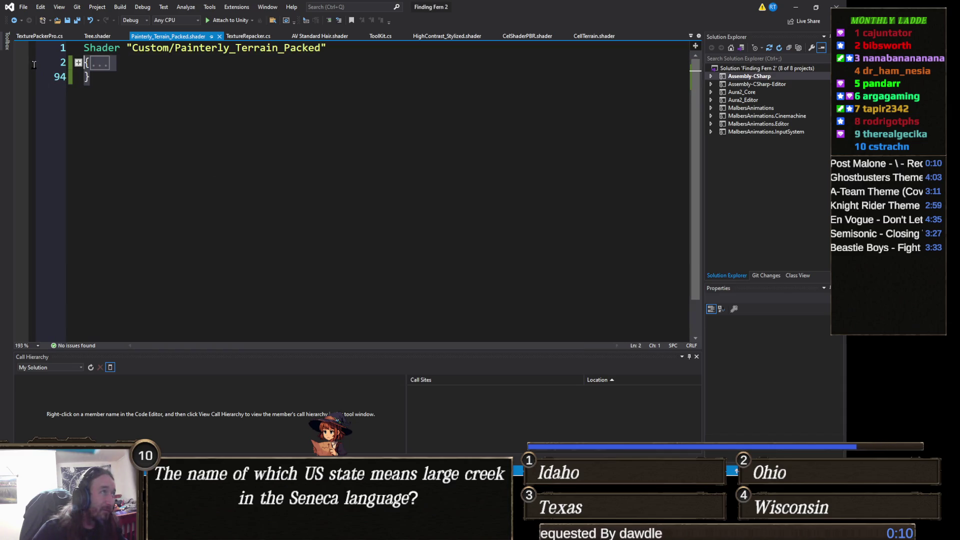
- Paste the Saturation version, delete the extra Painterly_Terrain_Direct name, save, and minimize Visual Studio
key("ctrl+v")
scroll(202, 165, "up", 15)
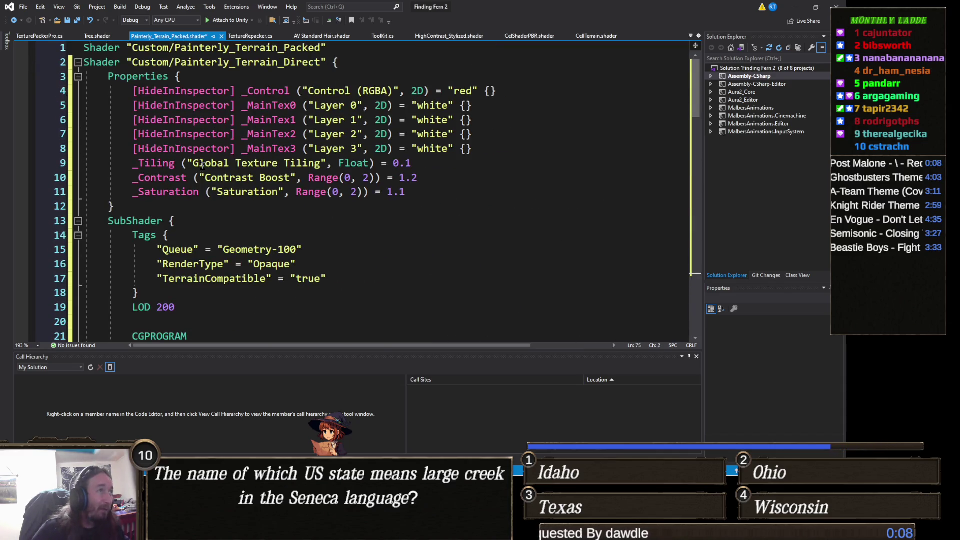
left_click_drag(332, 62, 84, 62)
key("BackSpace")
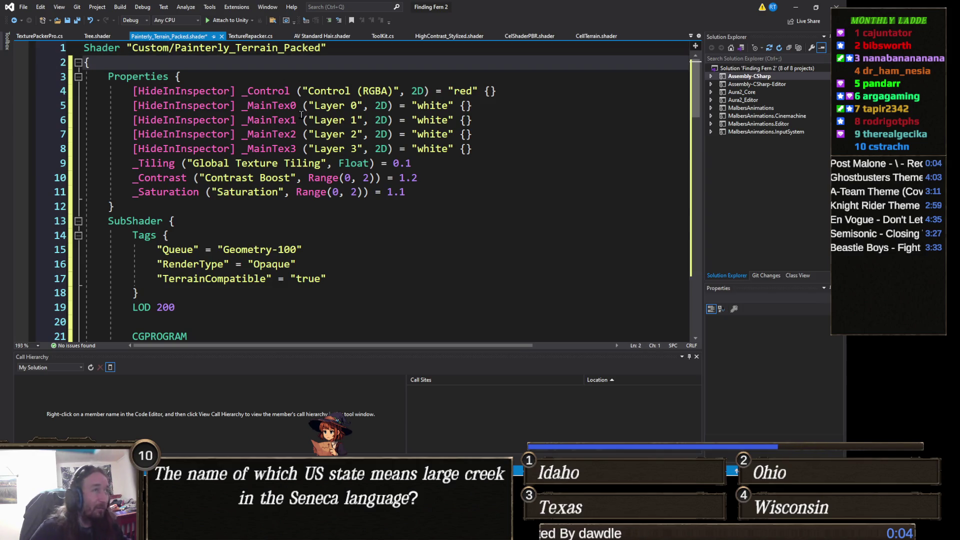
key("ctrl+s")
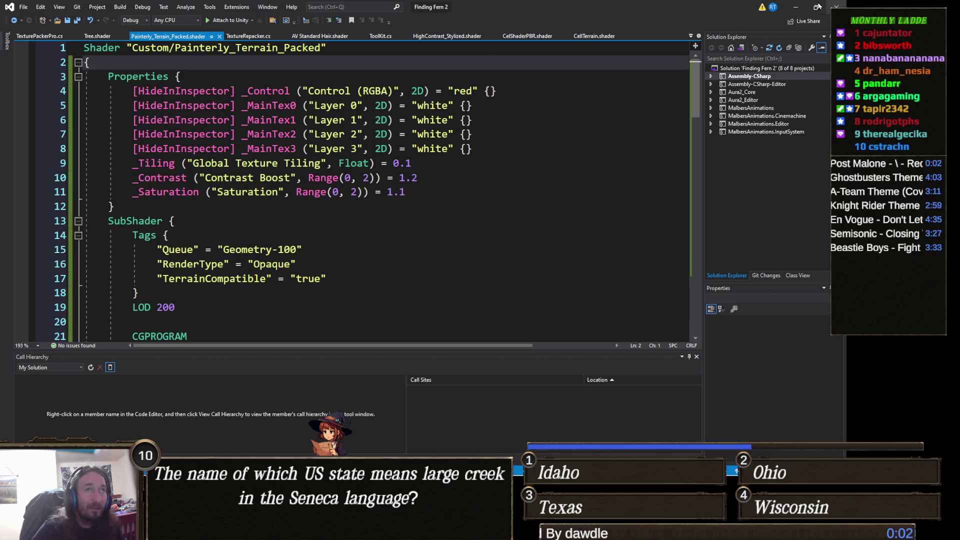
left_click(795, 7)
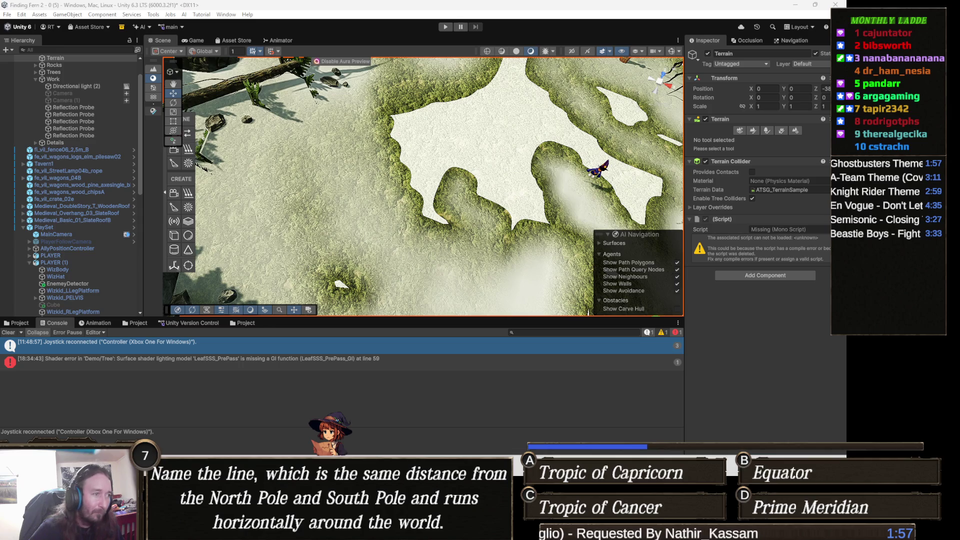
- After the shader recompiles, briefly switch to Visual Studio, then minimize it back to Unity's Scene view
key("alt+Tab")
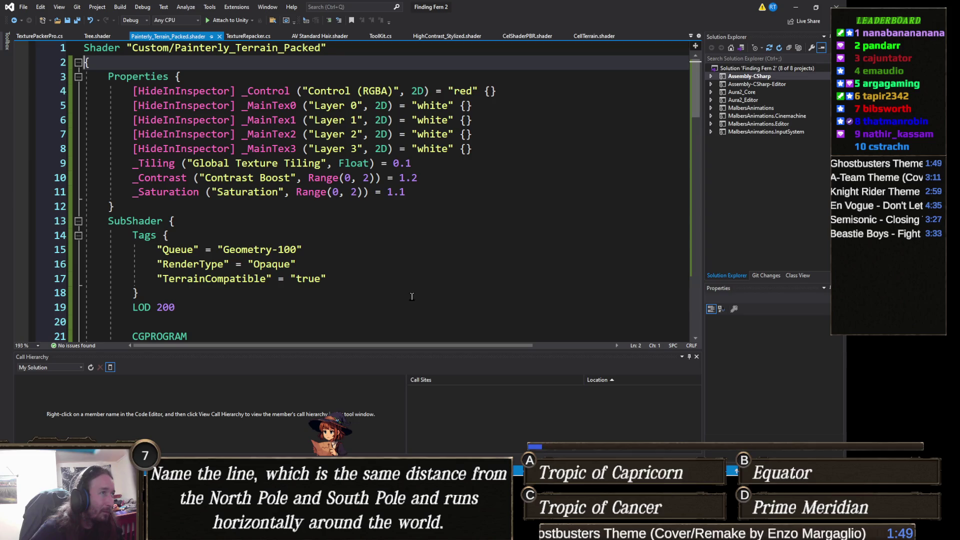
left_click(796, 11)
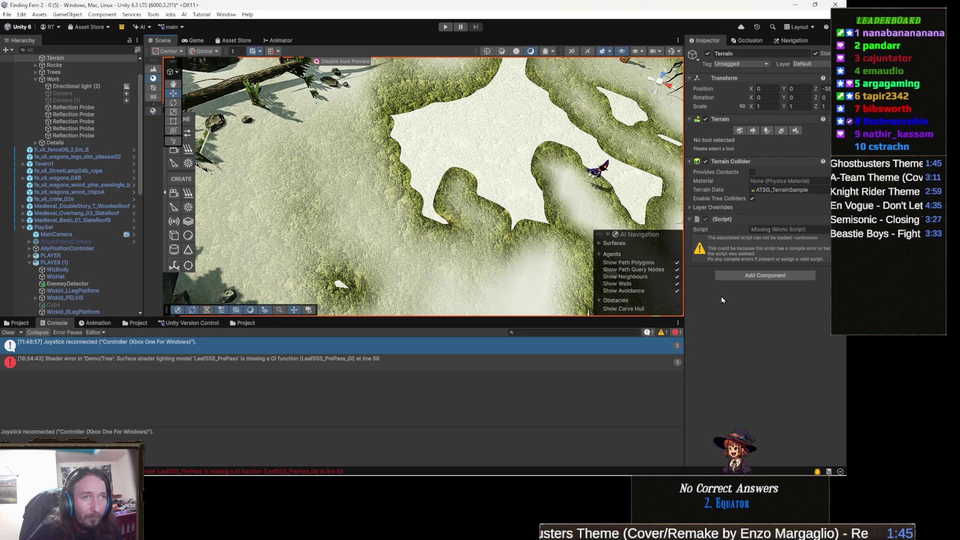
- On the CelTerrain 1 material, raise Contrast Boost and set Global Texture Tiling to 5, then return to Visual Studio
left_click(22, 320)
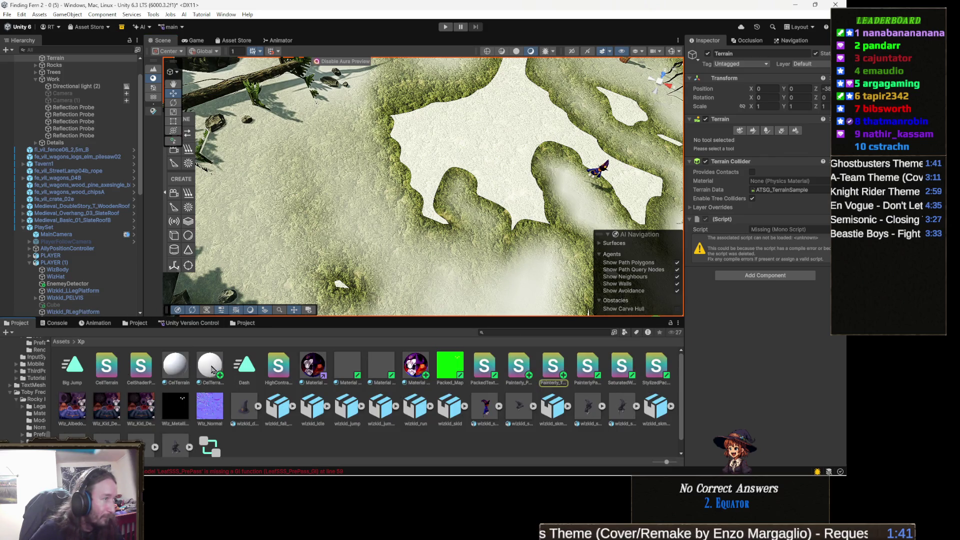
left_click(211, 368)
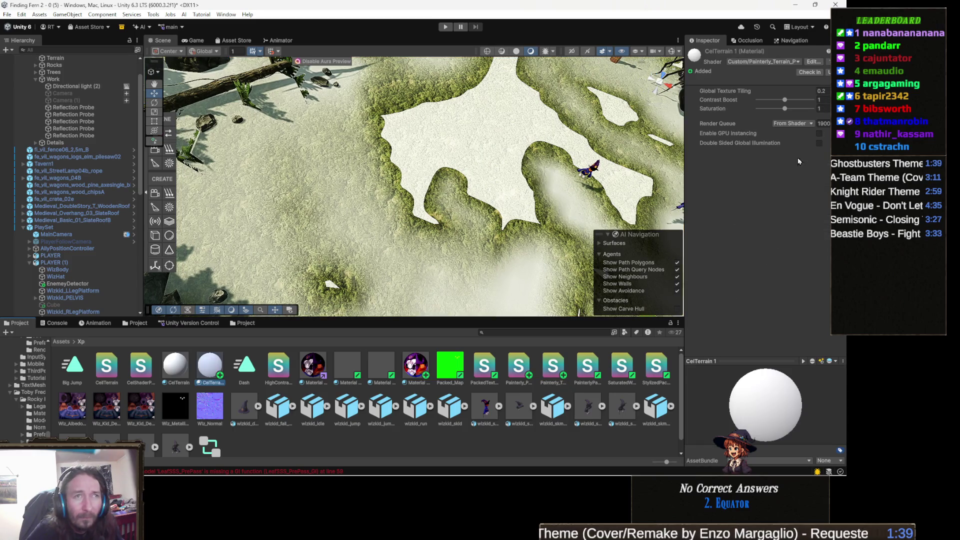
mouse_move(785, 102)
left_mouse_down()
mouse_move(770, 100)
mouse_move(807, 100)
mouse_move(817, 110)
mouse_move(784, 100)
mouse_move(814, 114)
mouse_move(757, 111)
mouse_move(795, 111)
left_mouse_up()
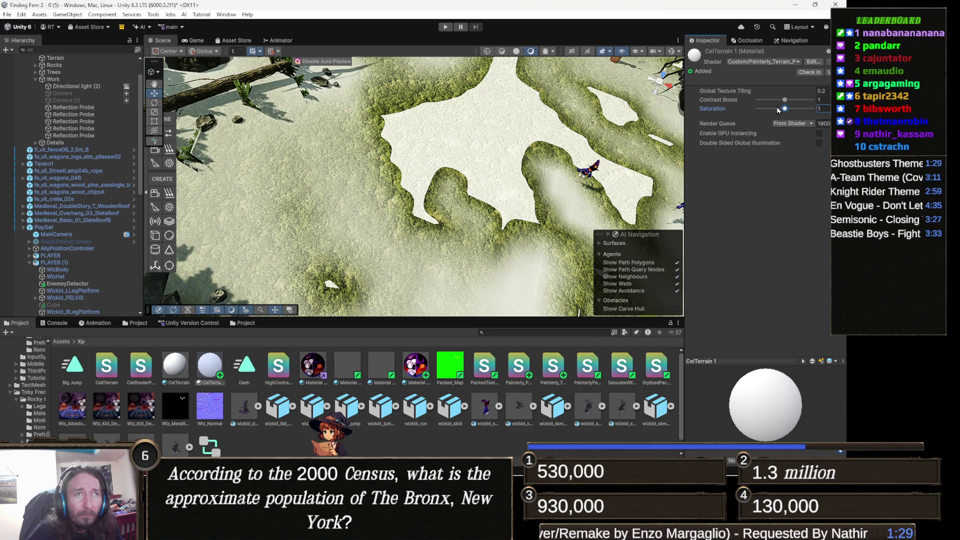
left_click(823, 91)
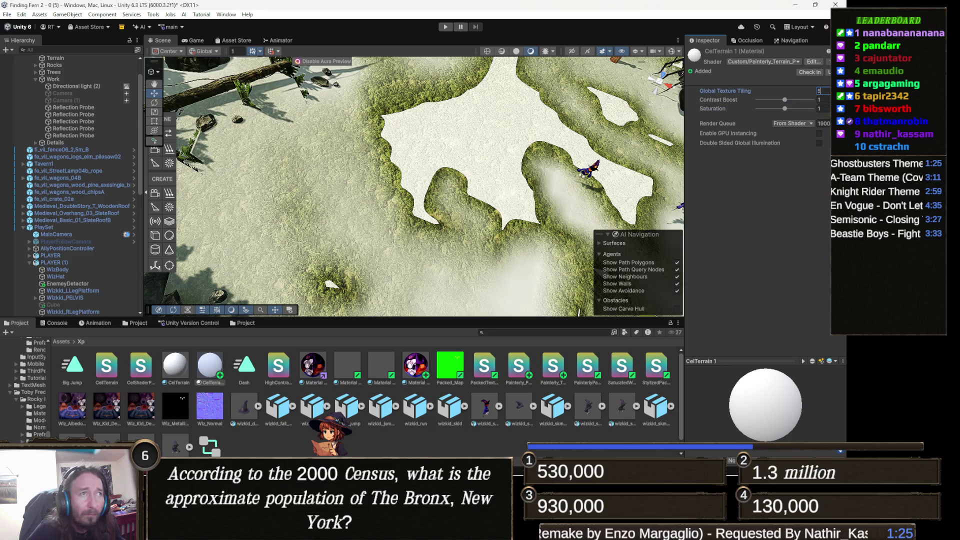
type("5")
key("Return")
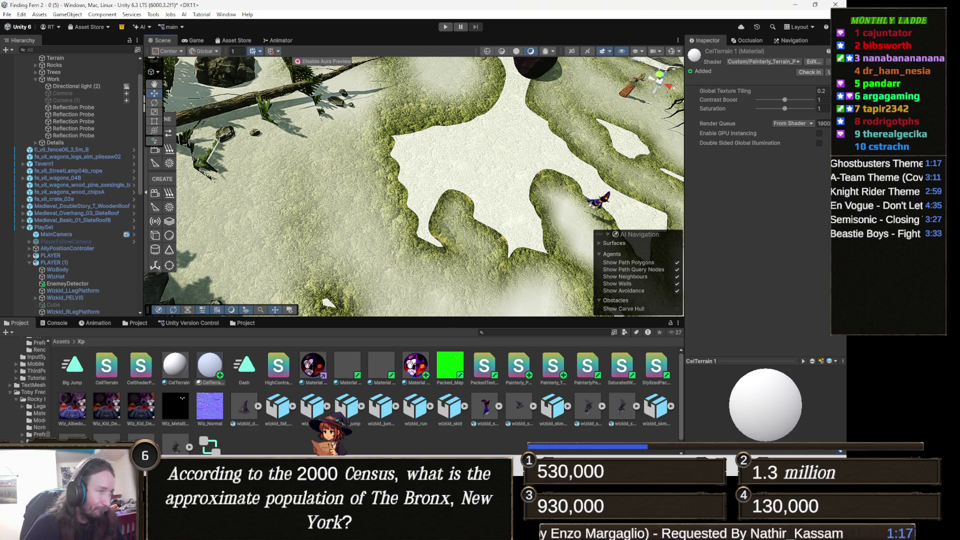
key("alt+Tab")
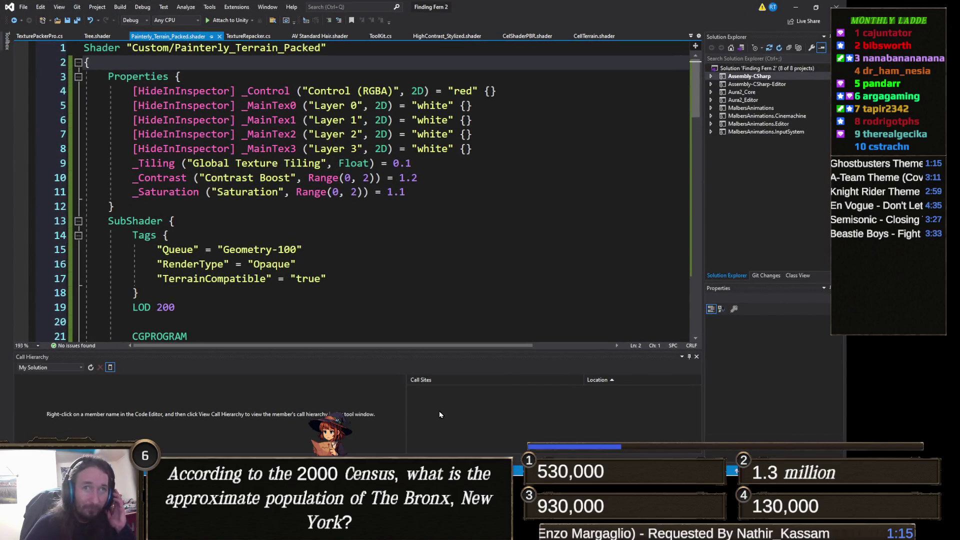